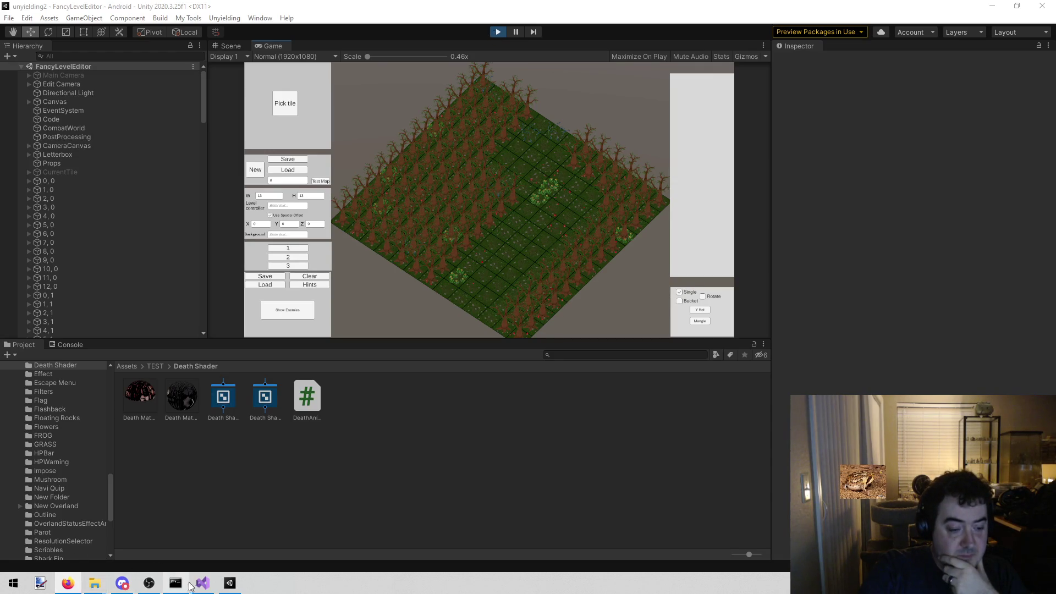
Stop and restart the game to return to the level editor, then bring up the tile picker
{"action": "left_click", "coordinate": [497, 37]}
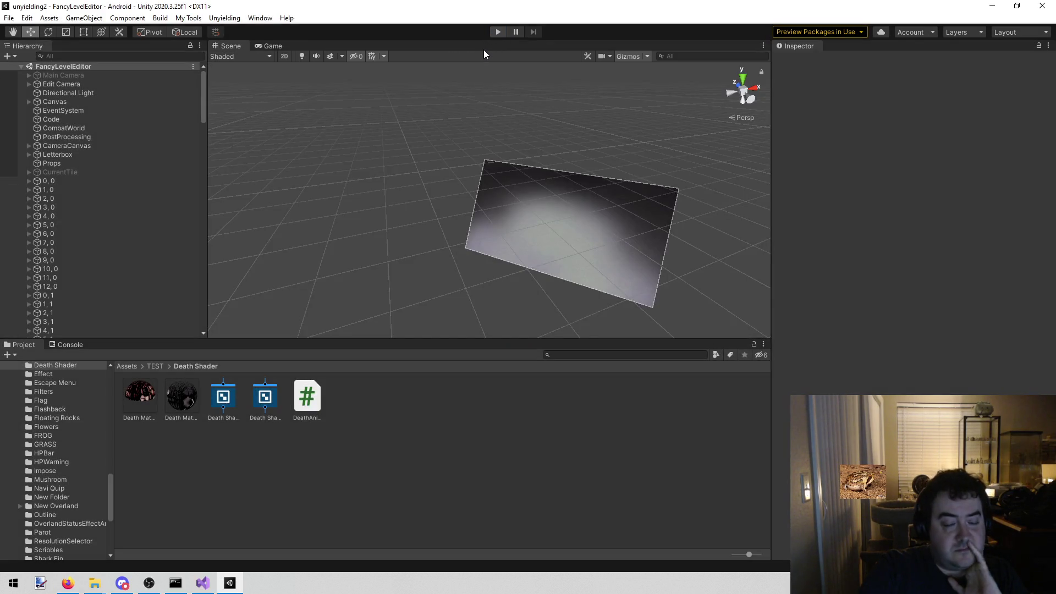
{"action": "left_click", "coordinate": [498, 30]}
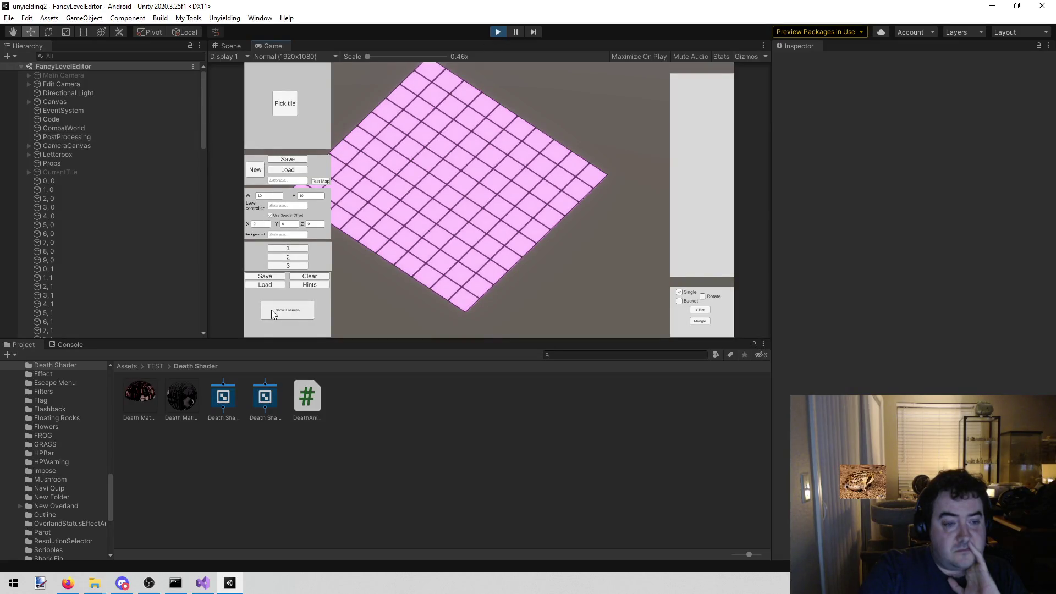
{"action": "left_click", "coordinate": [285, 105]}
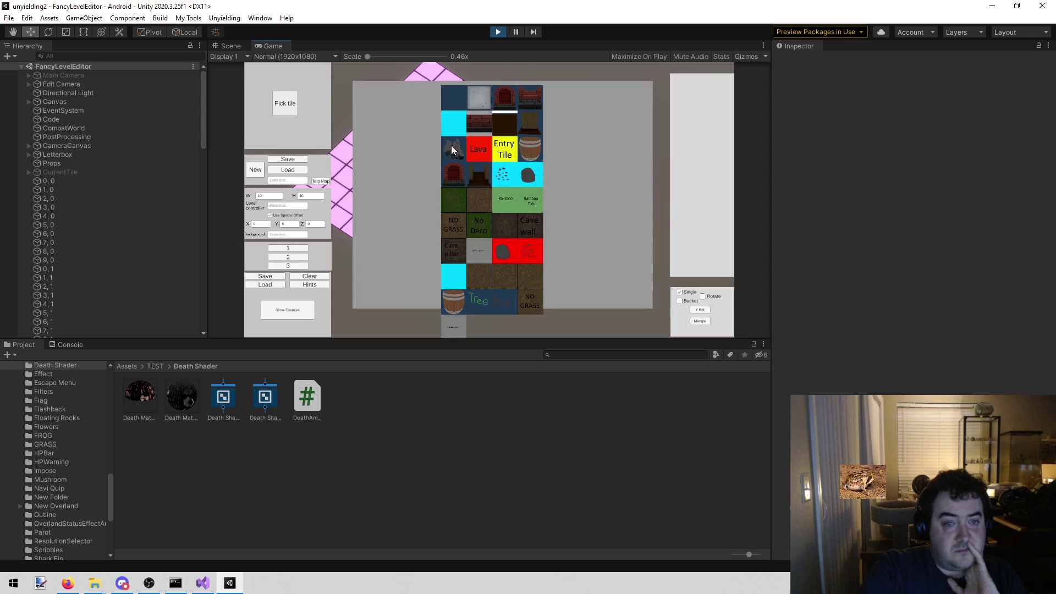
Create a new 13×13 map and bucket-fill it entirely with the dark green grass tile
{"action": "left_click", "coordinate": [450, 195]}
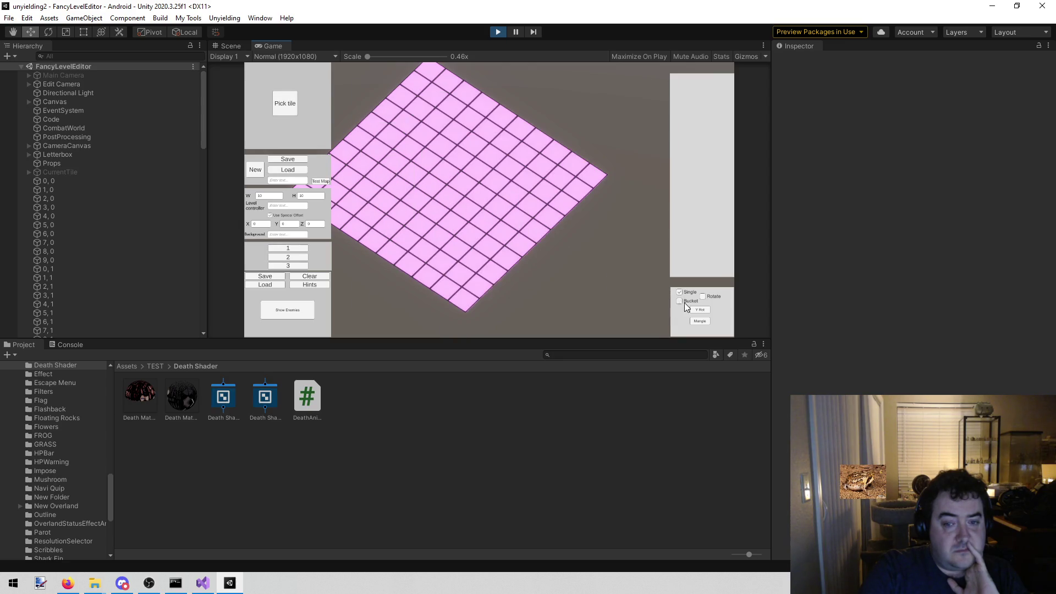
{"action": "double_click", "coordinate": [280, 195]}
{"action": "type", "text": "13"}
{"action": "double_click", "coordinate": [311, 196]}
{"action": "type", "text": "13"}
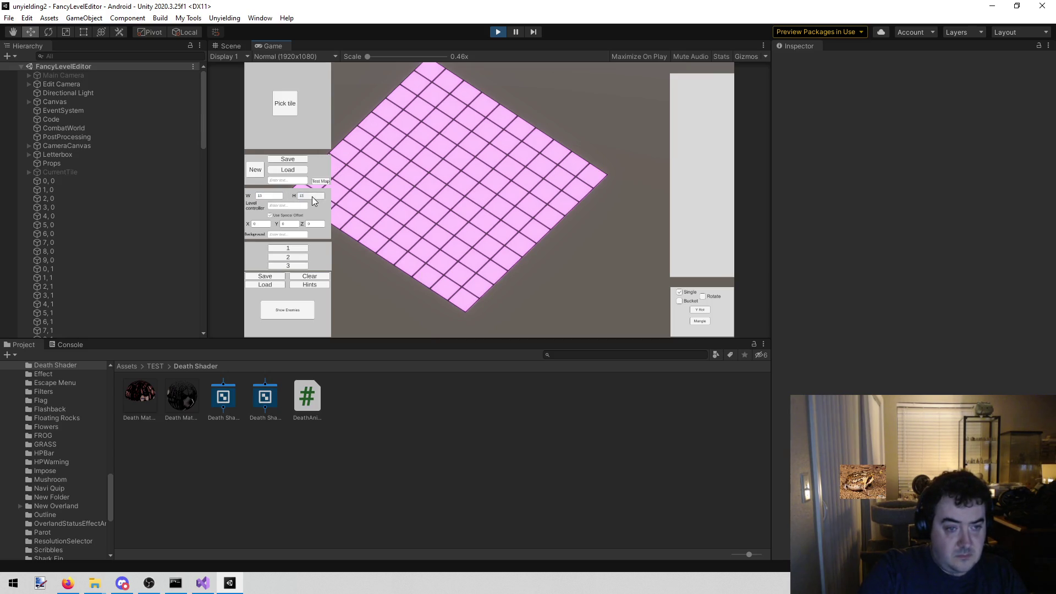
{"action": "left_click", "coordinate": [680, 301]}
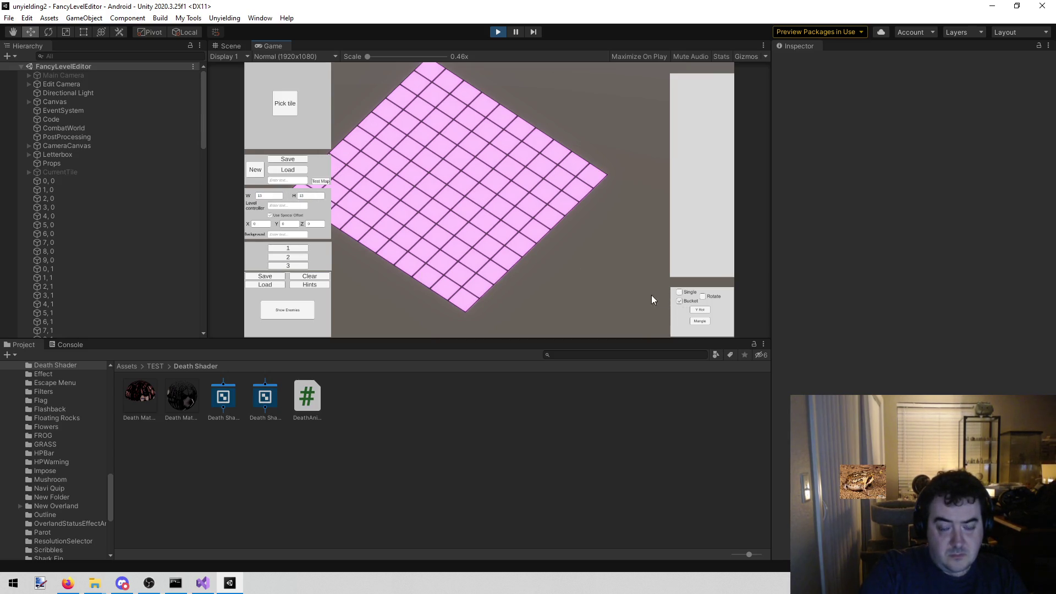
{"action": "left_click", "coordinate": [262, 169]}
{"action": "left_click", "coordinate": [477, 207]}
{"action": "key", "text": "q"}
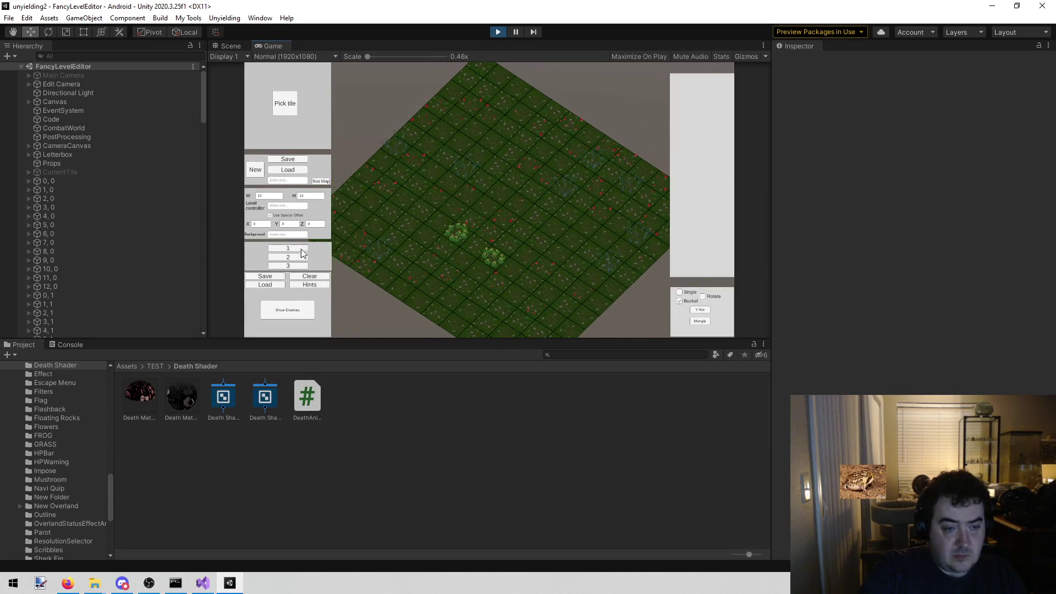
{"action": "left_click", "coordinate": [297, 103]}
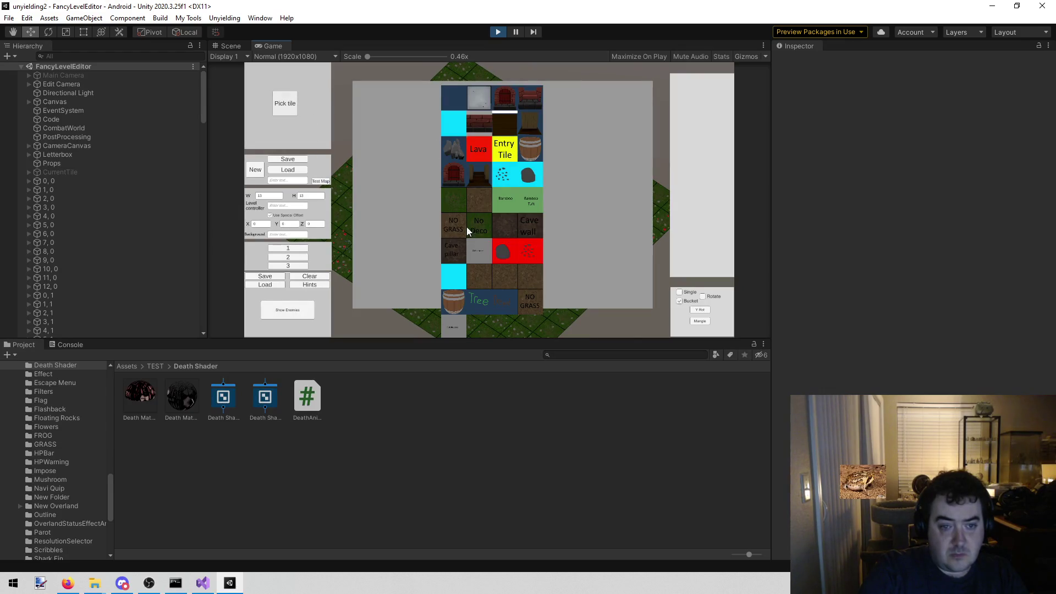
Choose a new painting tile and pan the camera around the 13×13 grass map
{"action": "left_click", "coordinate": [480, 297]}
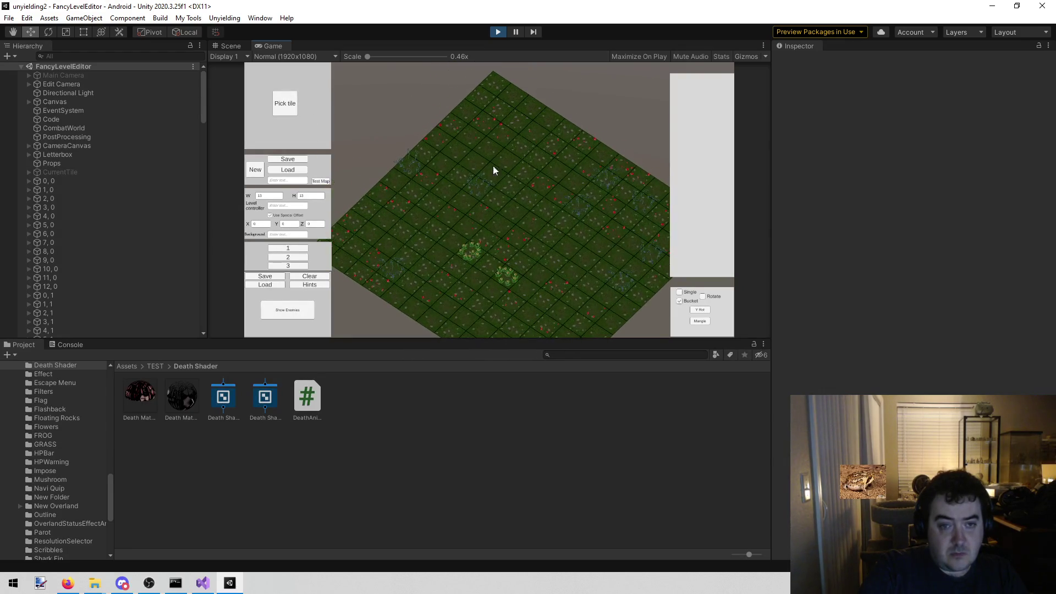
{"action": "key", "text": "s"}
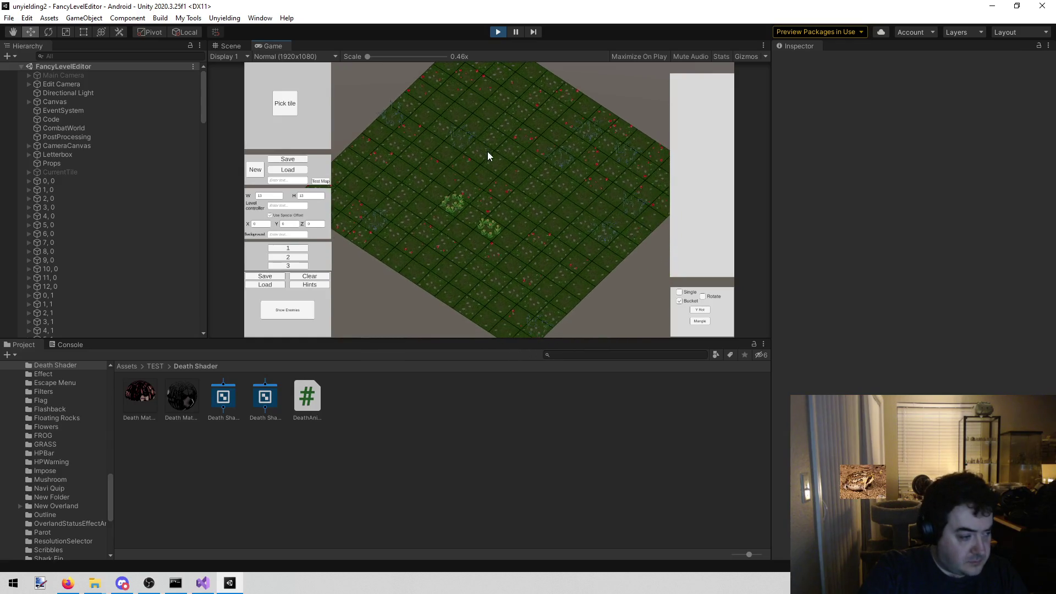
{"action": "key", "text": "d"}
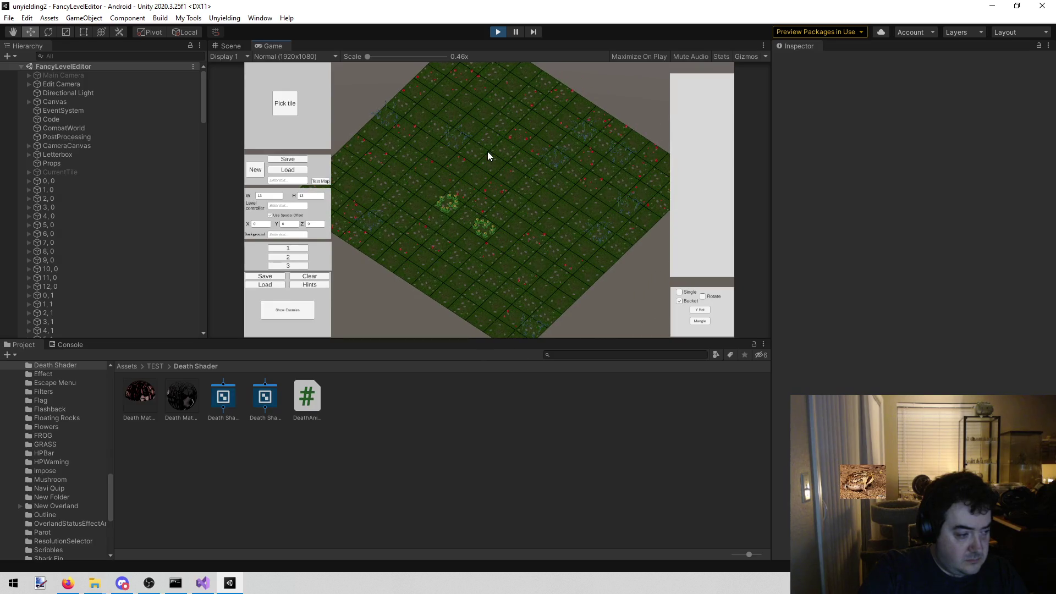
{"action": "key", "text": "w"}
{"action": "key", "text": "a"}
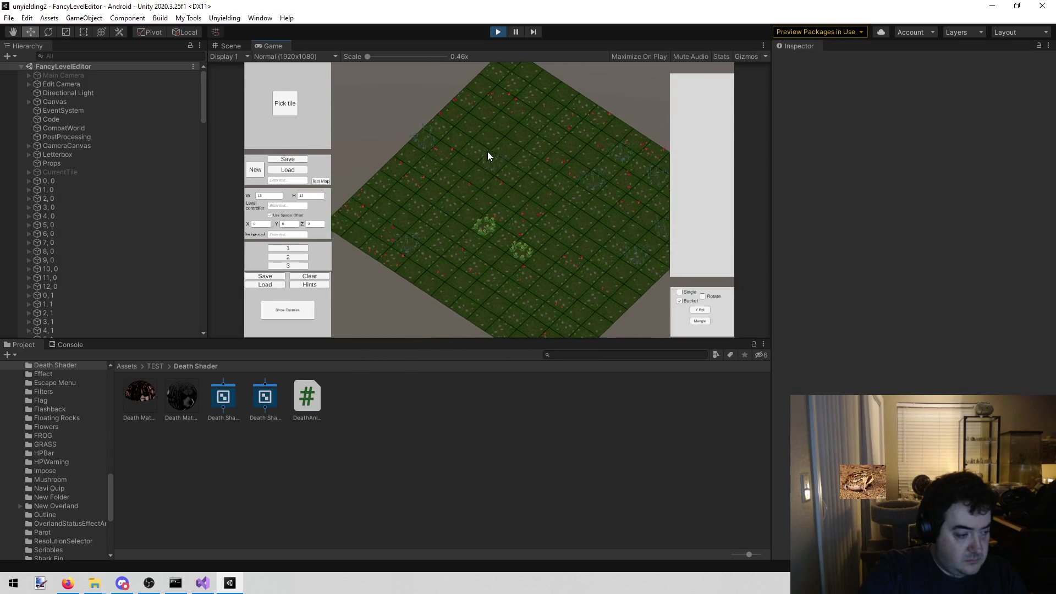
{"action": "key", "text": "s"}
{"action": "key", "text": "d"}
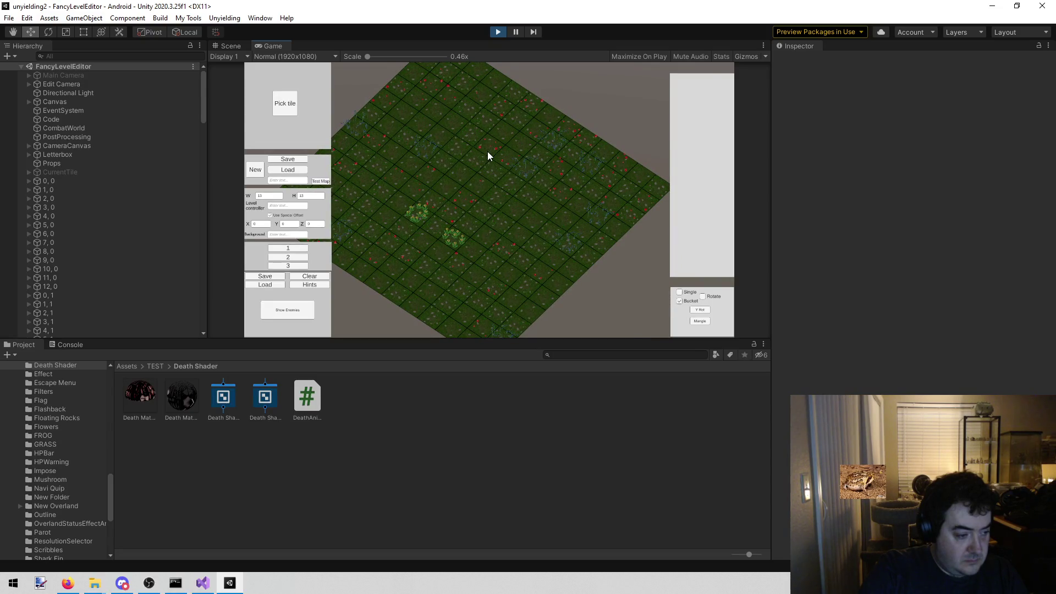
{"action": "key", "text": "s"}
{"action": "key", "text": "a"}
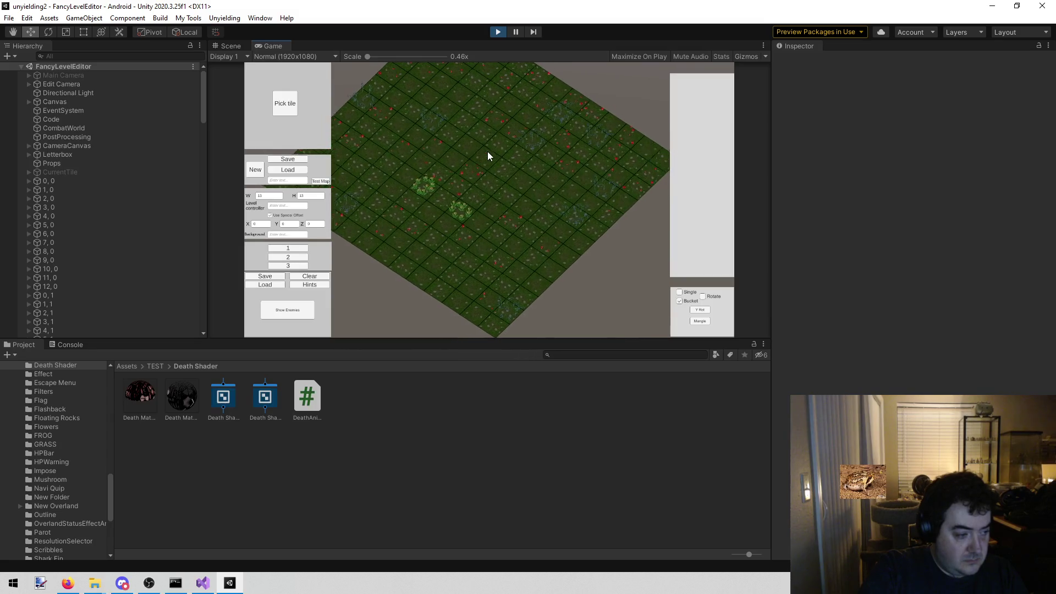
{"action": "key", "text": "w"}
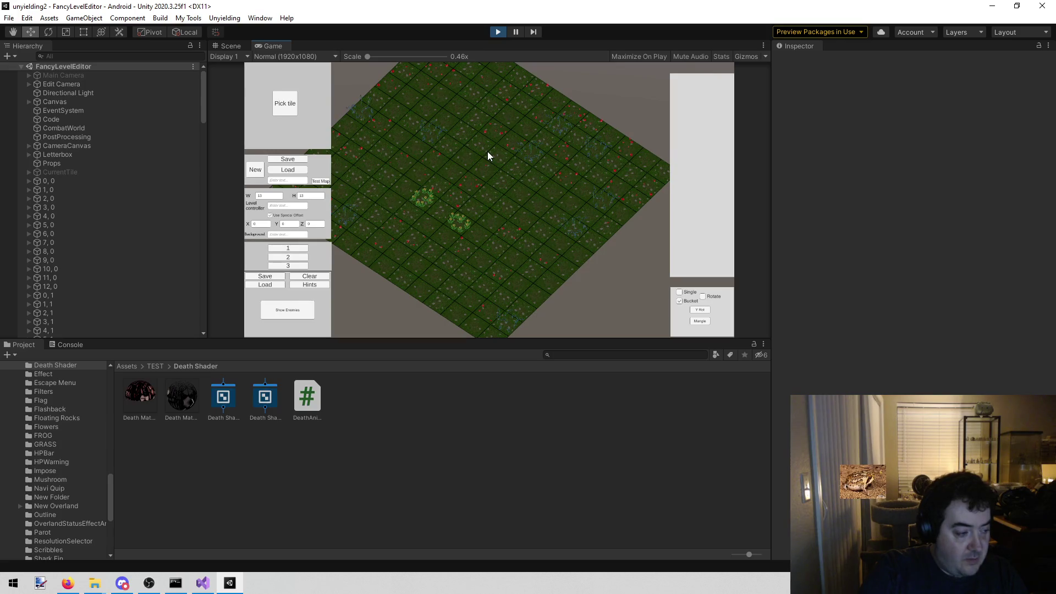
{"action": "key", "text": "d"}
{"action": "key", "text": "d"}
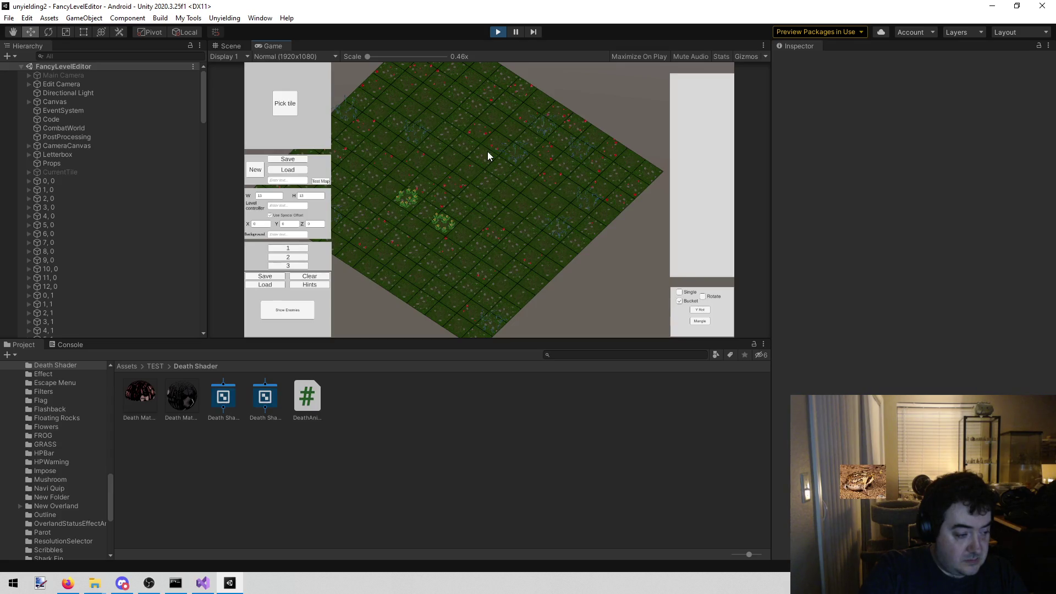
{"action": "key", "text": "a"}
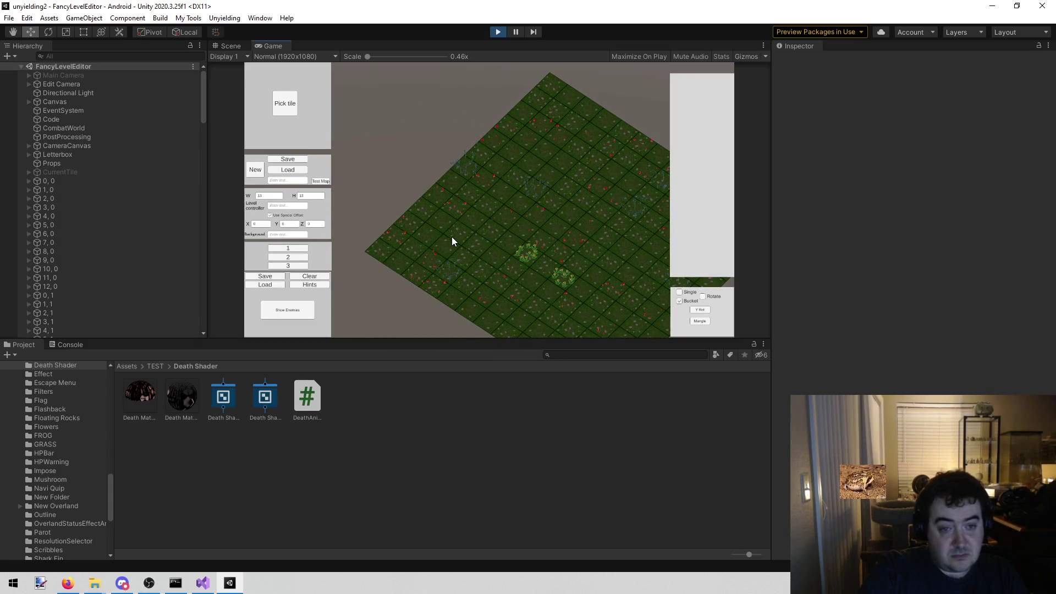
Flood the map with the chosen tile, refill it with grass, and switch to single-tile painting
{"action": "key", "text": "d"}
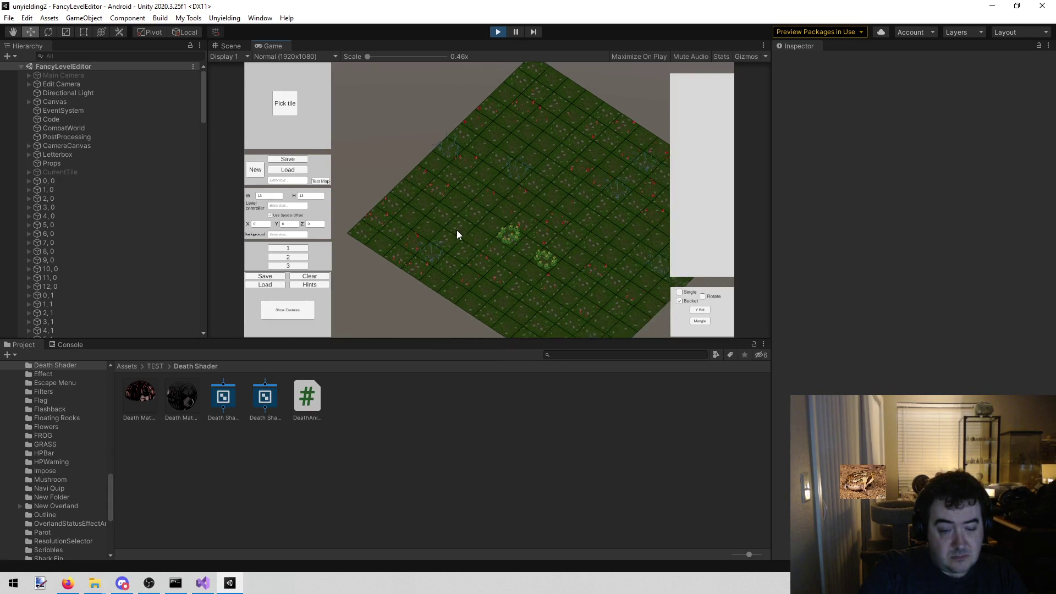
{"action": "key", "text": "a"}
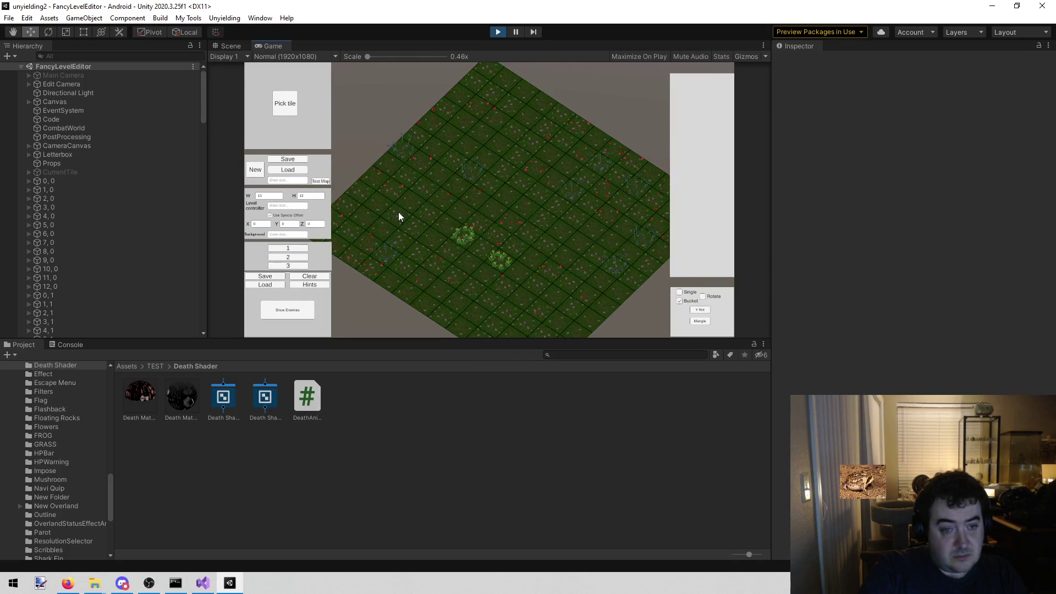
{"action": "left_click", "coordinate": [398, 212]}
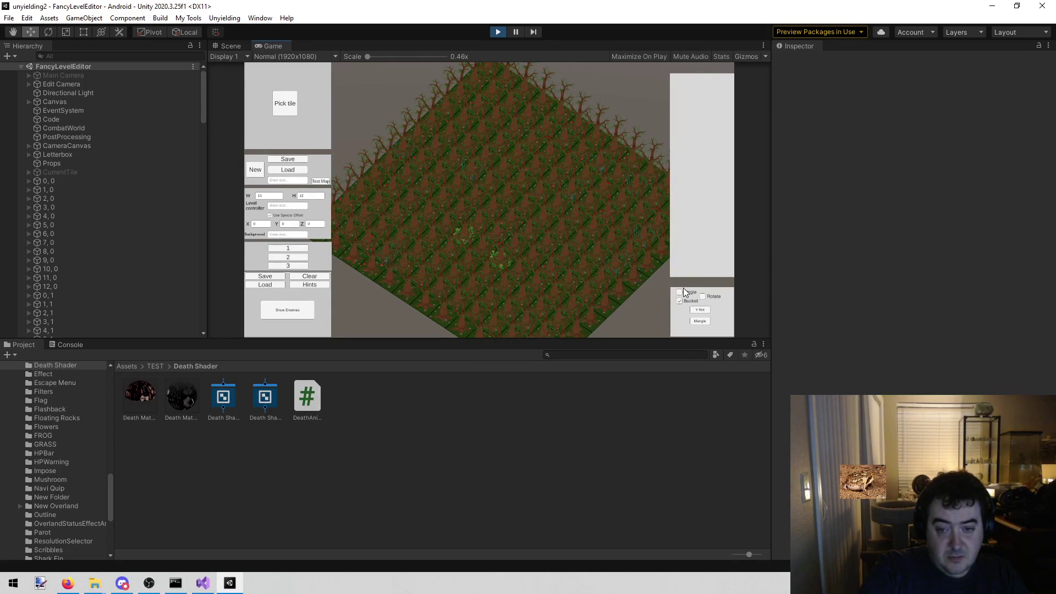
{"action": "left_click", "coordinate": [290, 113]}
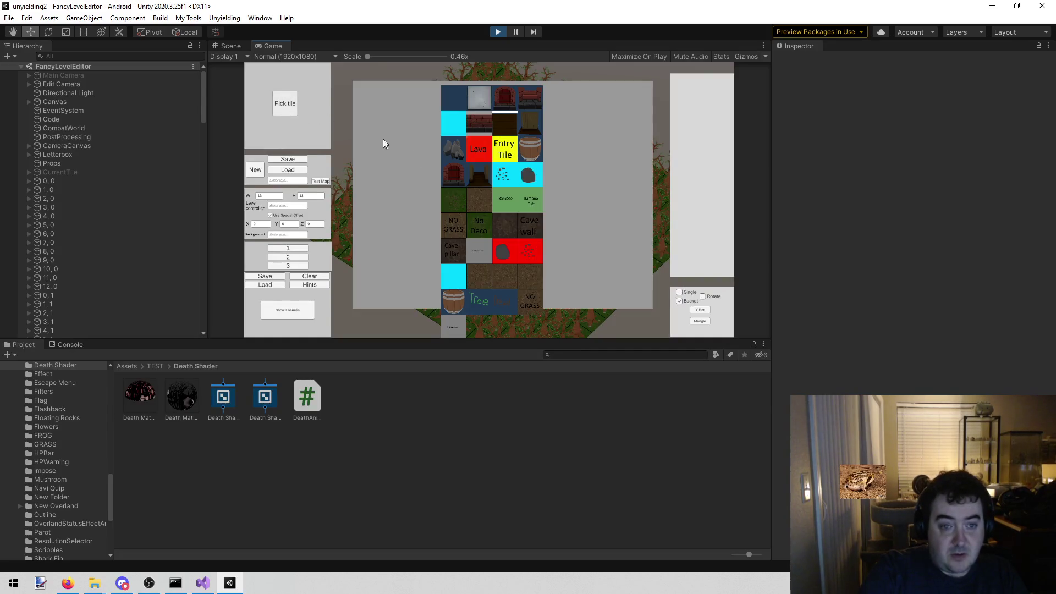
{"action": "left_click", "coordinate": [456, 203]}
{"action": "left_click", "coordinate": [486, 208]}
{"action": "left_click", "coordinate": [680, 292]}
Select the Tree tile and place individual dead trees on grass tiles across the map
{"action": "left_click", "coordinate": [285, 104]}
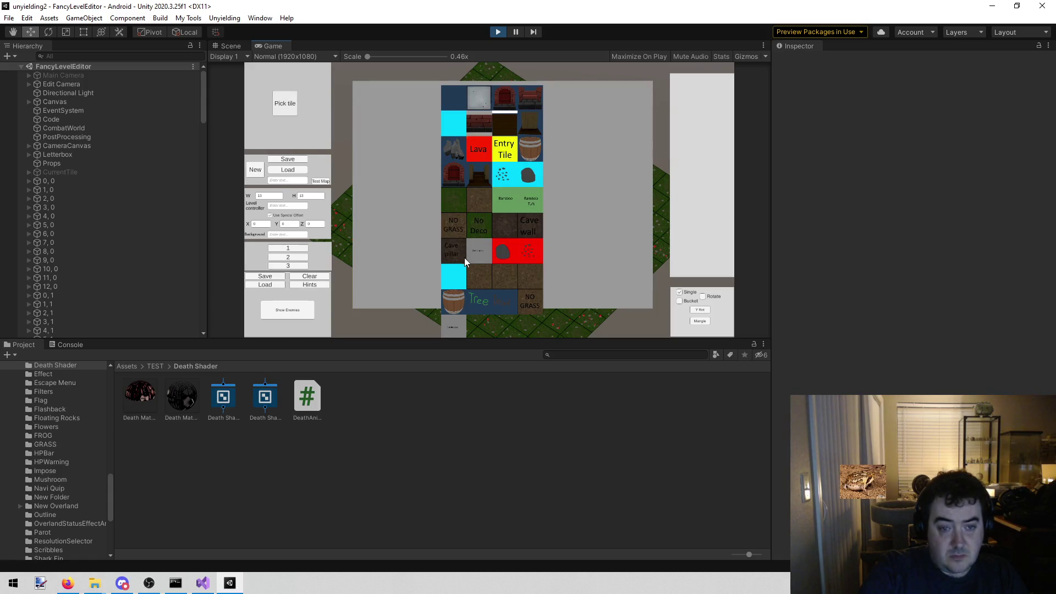
{"action": "left_click", "coordinate": [476, 298]}
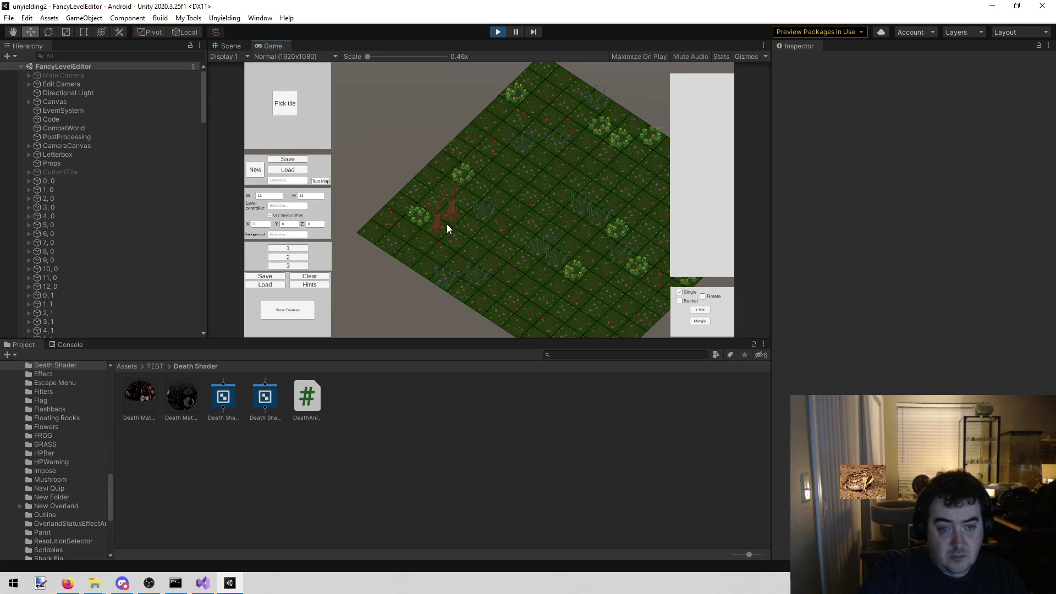
{"action": "mouse_move", "coordinate": [463, 224]}
{"action": "left_mouse_down"}
{"action": "mouse_move", "coordinate": [523, 269]}
{"action": "mouse_move", "coordinate": [496, 255]}
{"action": "mouse_move", "coordinate": [568, 208]}
{"action": "mouse_move", "coordinate": [594, 205]}
{"action": "mouse_move", "coordinate": [506, 187]}
{"action": "left_mouse_up"}
{"action": "left_click", "coordinate": [521, 256]}
{"action": "left_click", "coordinate": [588, 203]}
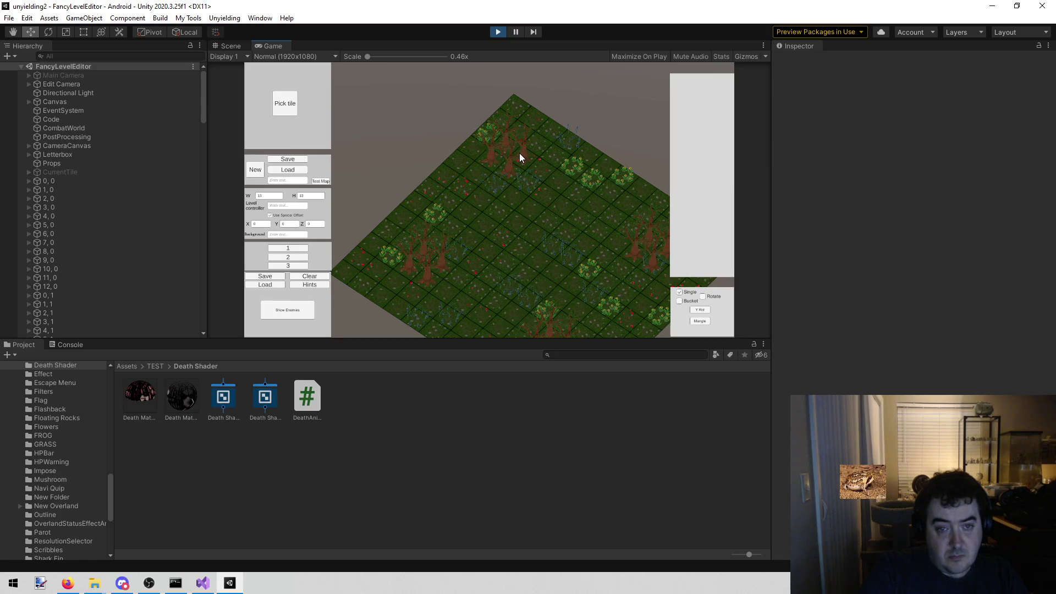
{"action": "left_click_drag", "start_coordinate": [520, 153], "coordinate": [343, 130]}
{"action": "left_click", "coordinate": [285, 310]}
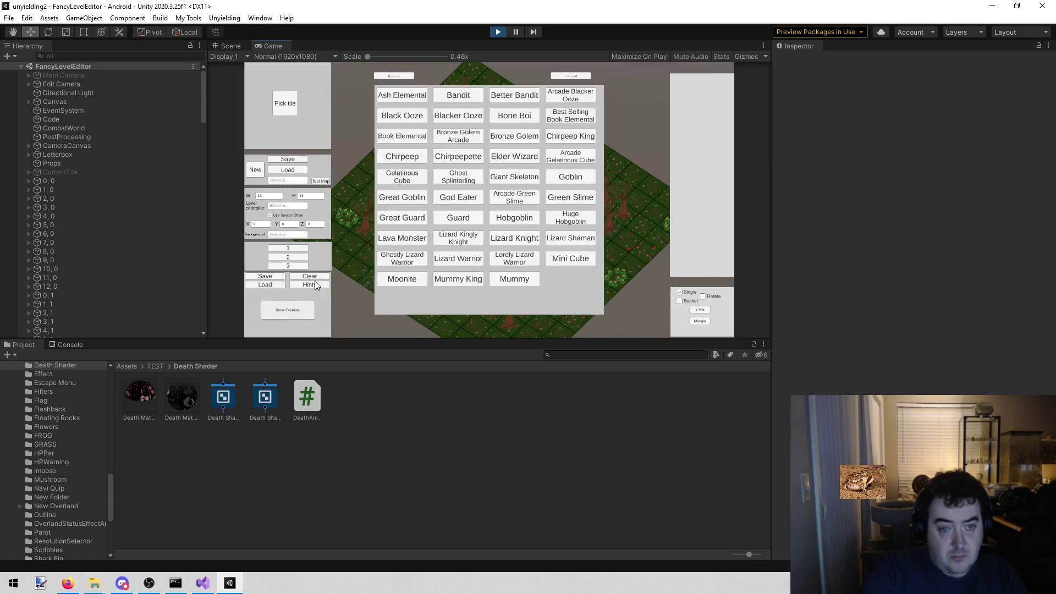
Choose the Ash Elemental enemy, pick a tile, and zoom the map view
{"action": "left_click", "coordinate": [392, 97]}
{"action": "left_click", "coordinate": [275, 104]}
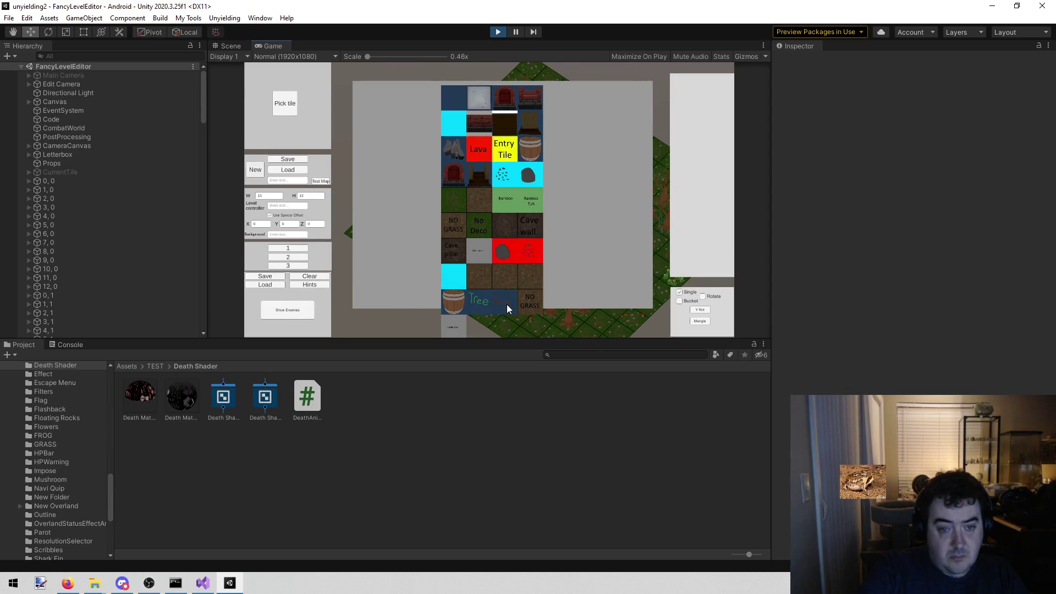
{"action": "left_click", "coordinate": [506, 305]}
{"action": "scroll", "coordinate": [495, 247], "scroll_direction": "up", "scroll_amount": 3}
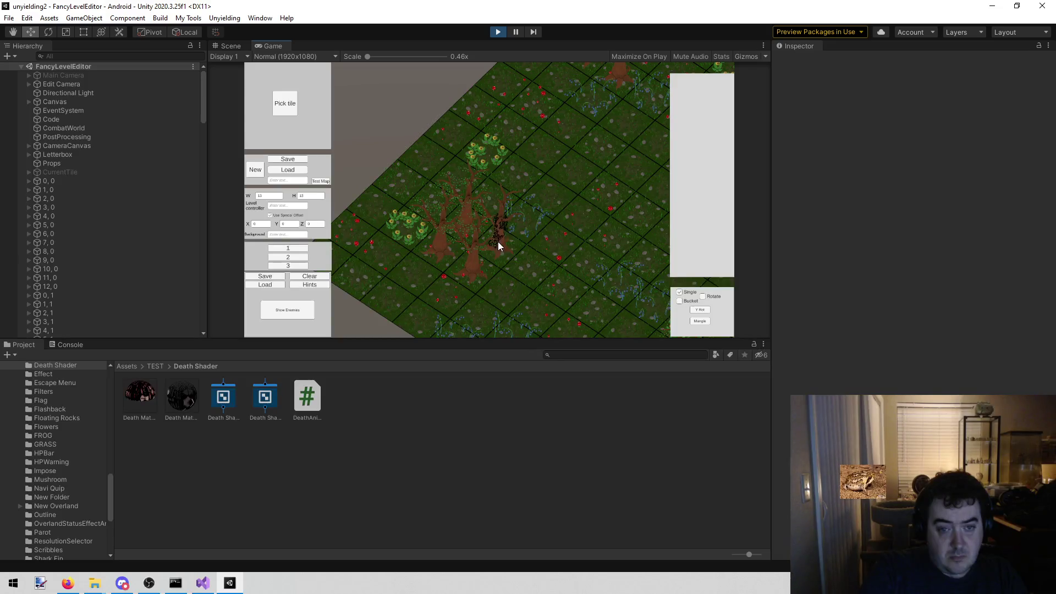
{"action": "scroll", "coordinate": [504, 248], "scroll_direction": "up", "scroll_amount": 2}
{"action": "scroll", "coordinate": [521, 278], "scroll_direction": "down", "scroll_amount": 1}
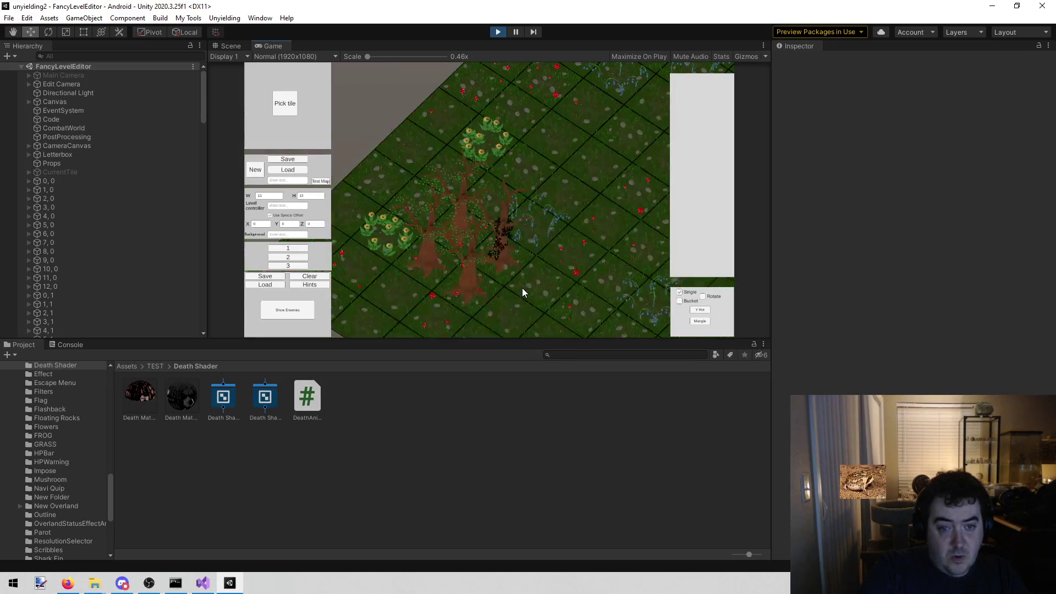
{"action": "scroll", "coordinate": [526, 278], "scroll_direction": "up", "scroll_amount": 1}
Inspect tiles 3,8 and 3,9 and remove the Ash Elemental from tile 3,9
{"action": "left_click", "coordinate": [488, 232]}
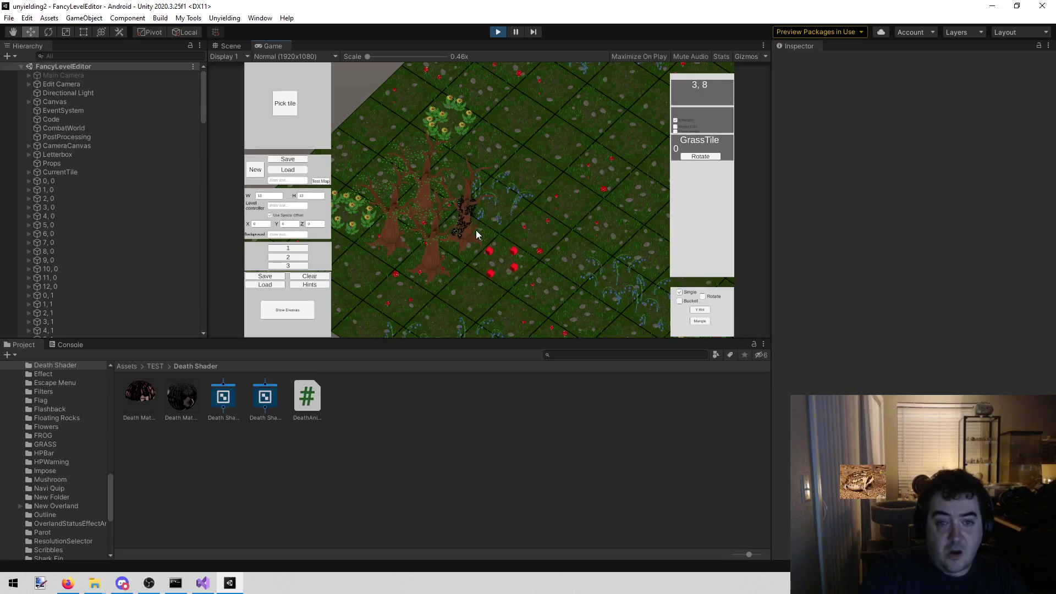
{"action": "left_click", "coordinate": [477, 232]}
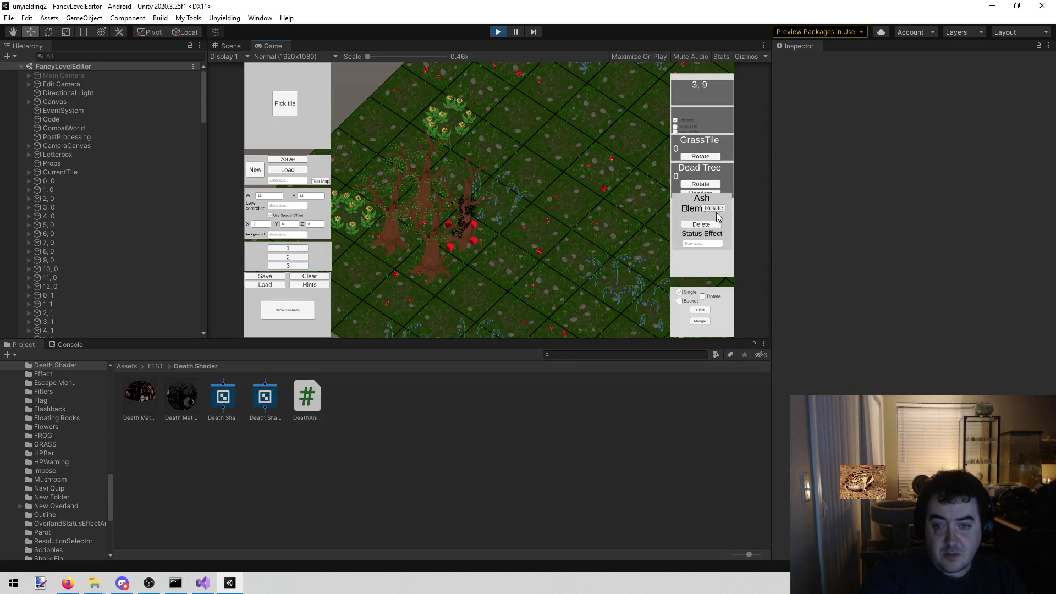
{"action": "left_click", "coordinate": [702, 224]}
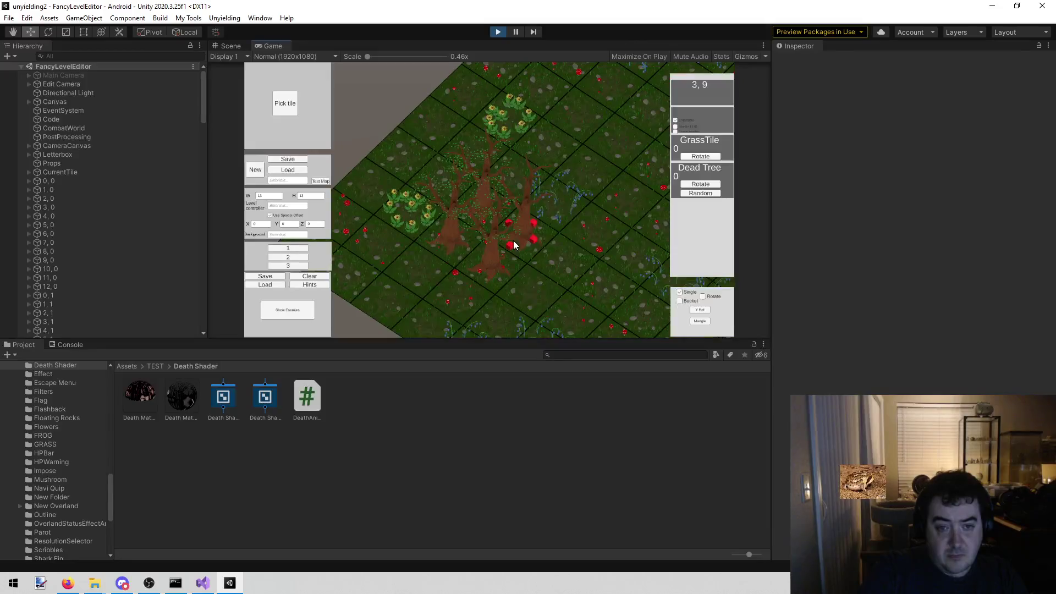
{"action": "left_click", "coordinate": [283, 103]}
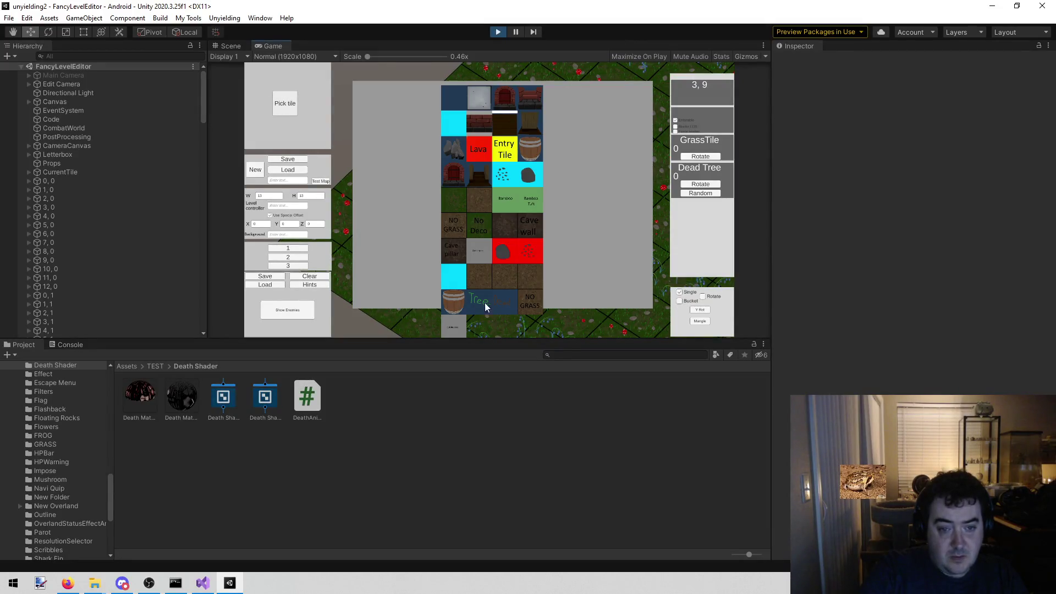
Choose the Tree tile and zoom the map view in and out
{"action": "left_click", "coordinate": [483, 306]}
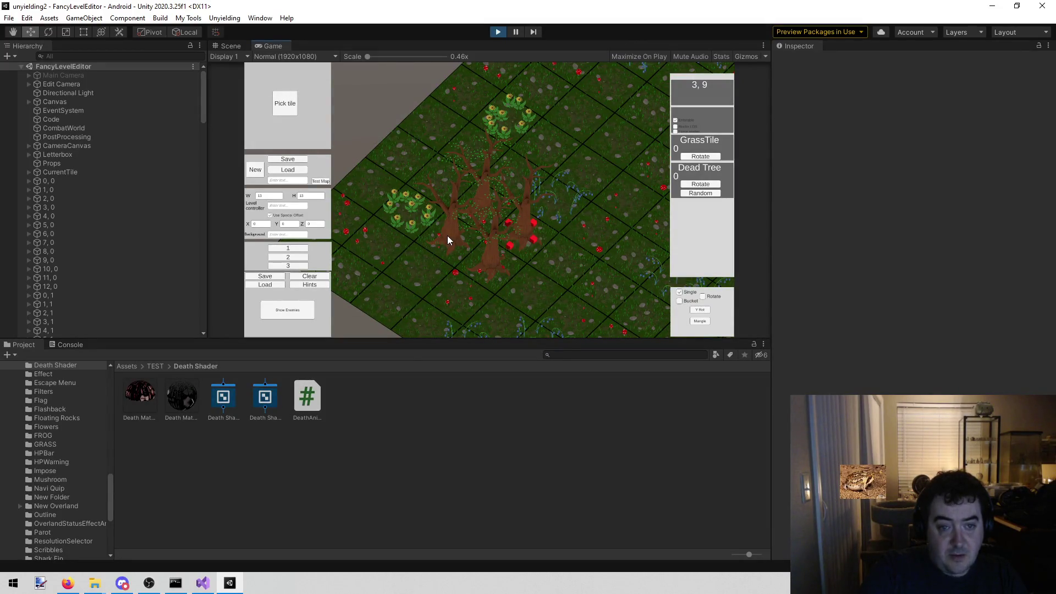
{"action": "scroll", "coordinate": [473, 232], "scroll_direction": "up", "scroll_amount": 2}
{"action": "scroll", "coordinate": [473, 232], "scroll_direction": "down", "scroll_amount": 4}
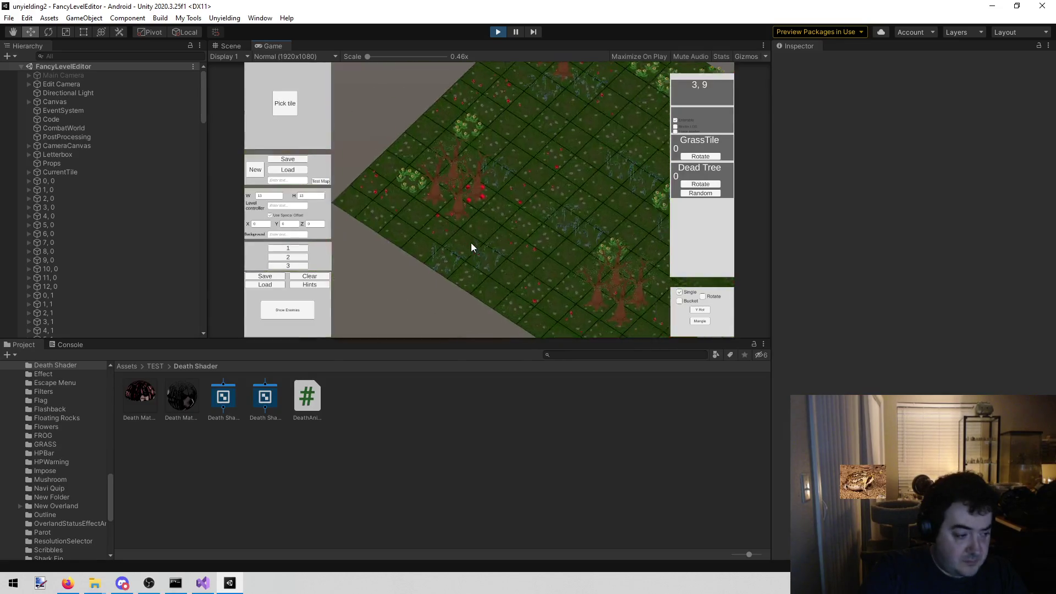
{"action": "scroll", "coordinate": [471, 243], "scroll_direction": "up", "scroll_amount": 2}
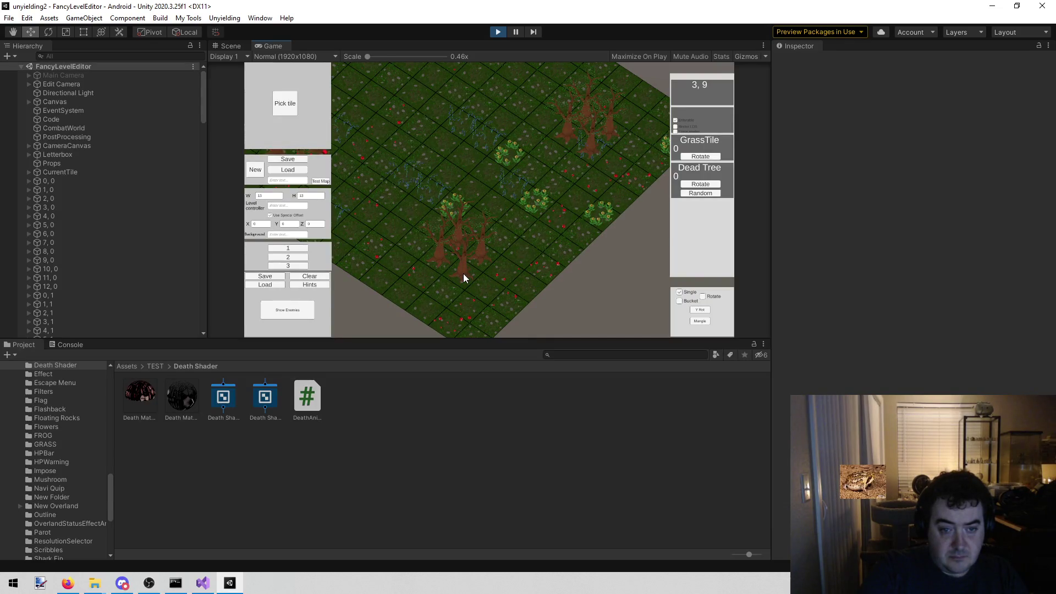
{"action": "scroll", "coordinate": [463, 271], "scroll_direction": "up", "scroll_amount": 3}
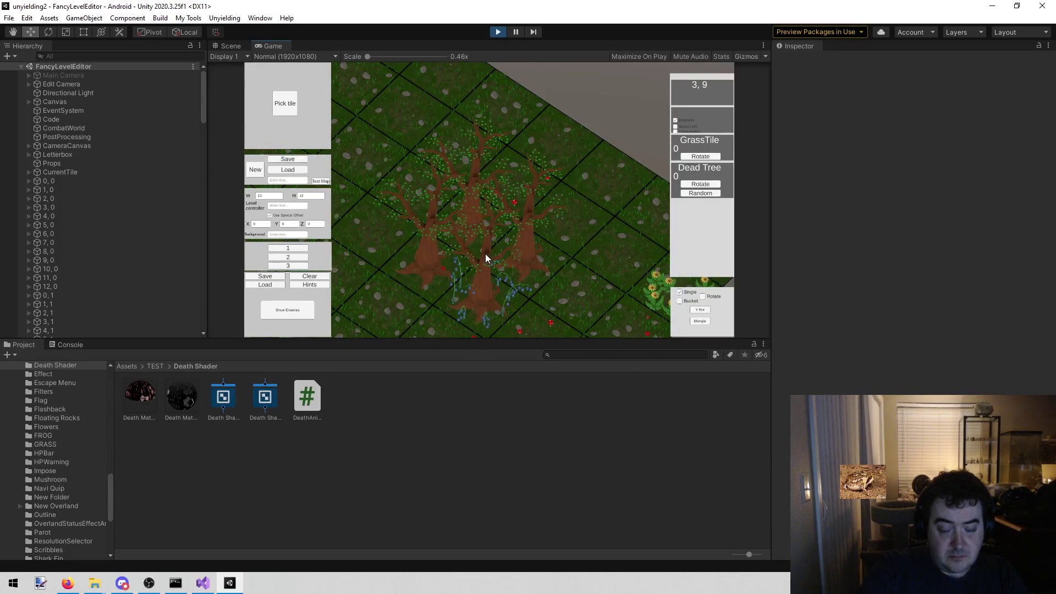
{"action": "scroll", "coordinate": [484, 254], "scroll_direction": "down", "scroll_amount": 3}
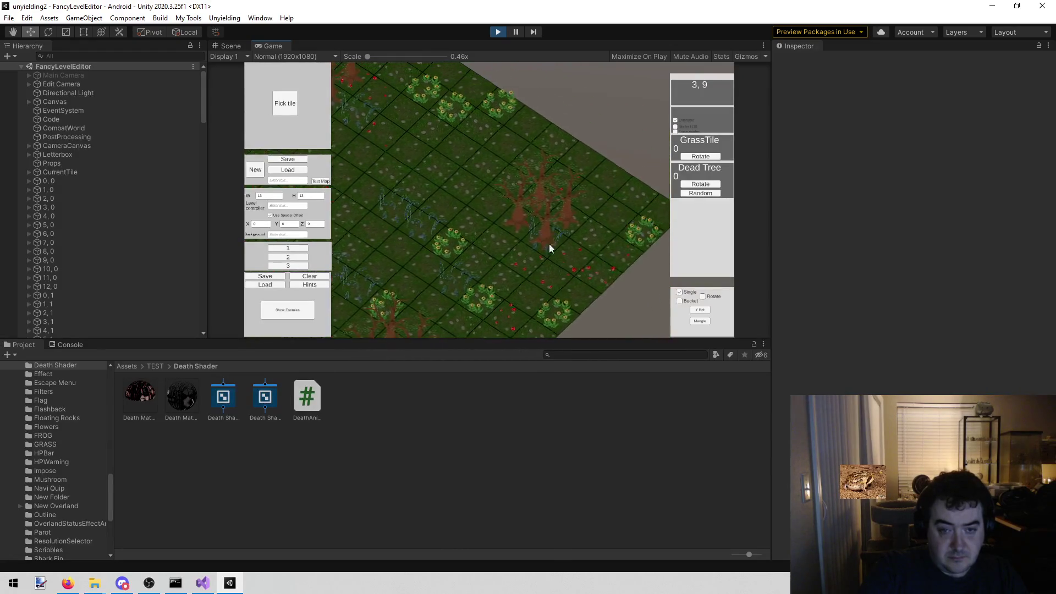
{"action": "scroll", "coordinate": [548, 232], "scroll_direction": "down", "scroll_amount": 2}
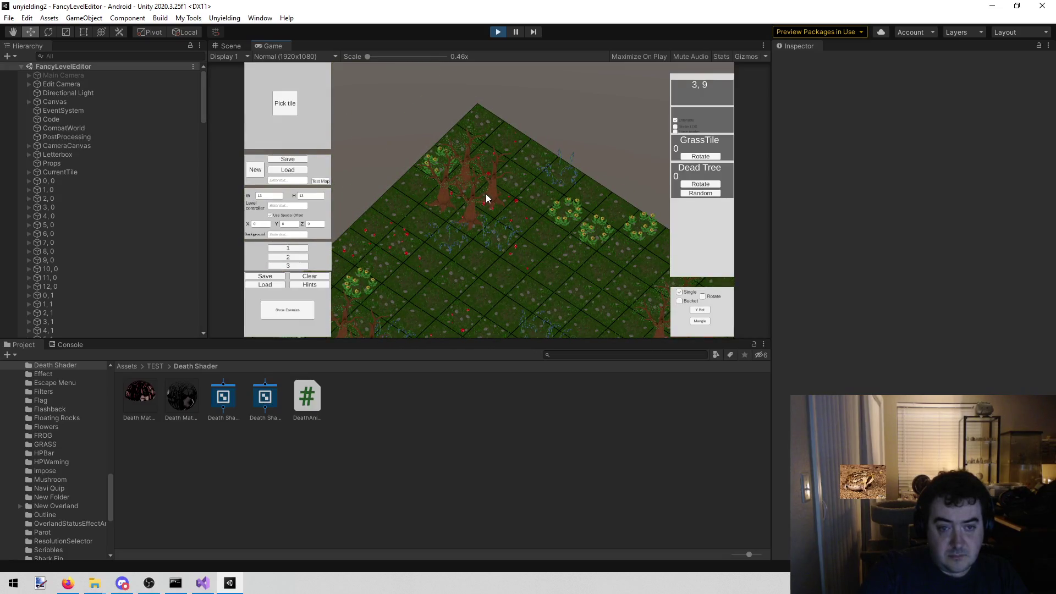
{"action": "scroll", "coordinate": [484, 215], "scroll_direction": "down", "scroll_amount": 3}
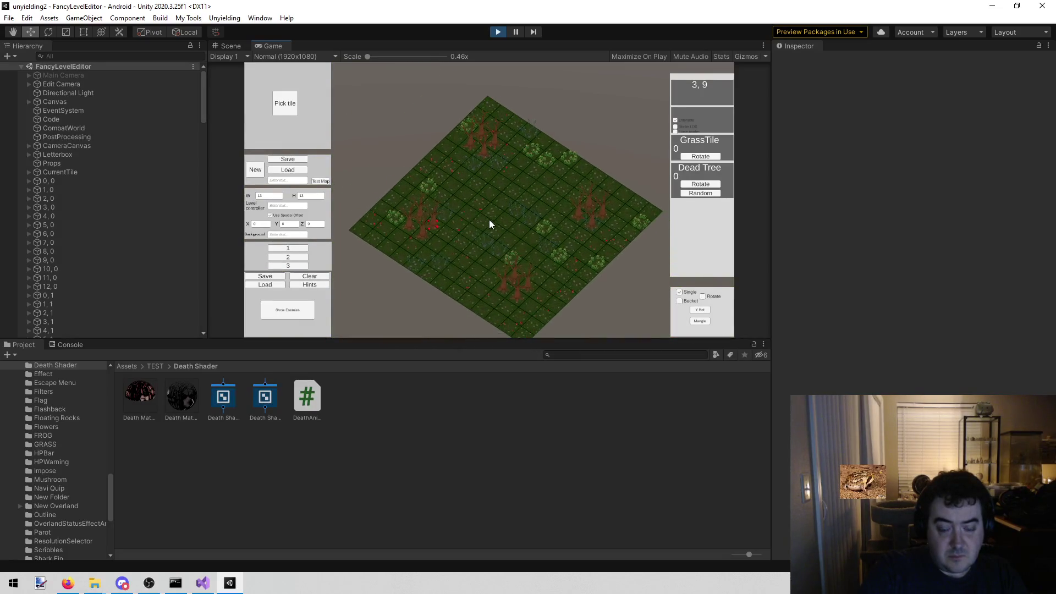
{"action": "scroll", "coordinate": [489, 219], "scroll_direction": "up", "scroll_amount": 2}
{"action": "scroll", "coordinate": [364, 223], "scroll_direction": "down", "scroll_amount": 1}
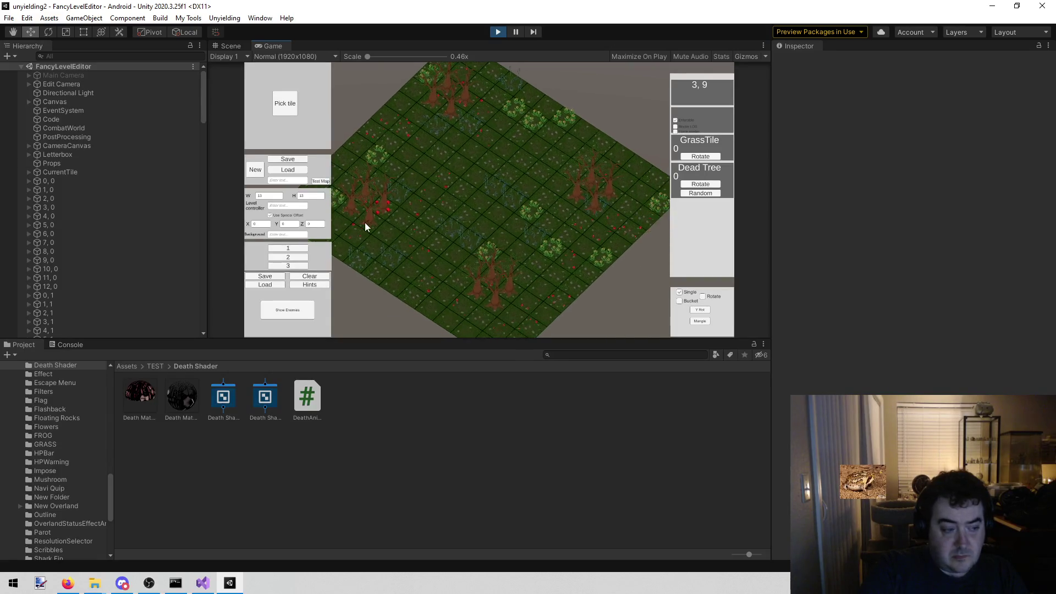
{"action": "scroll", "coordinate": [365, 222], "scroll_direction": "up", "scroll_amount": 1}
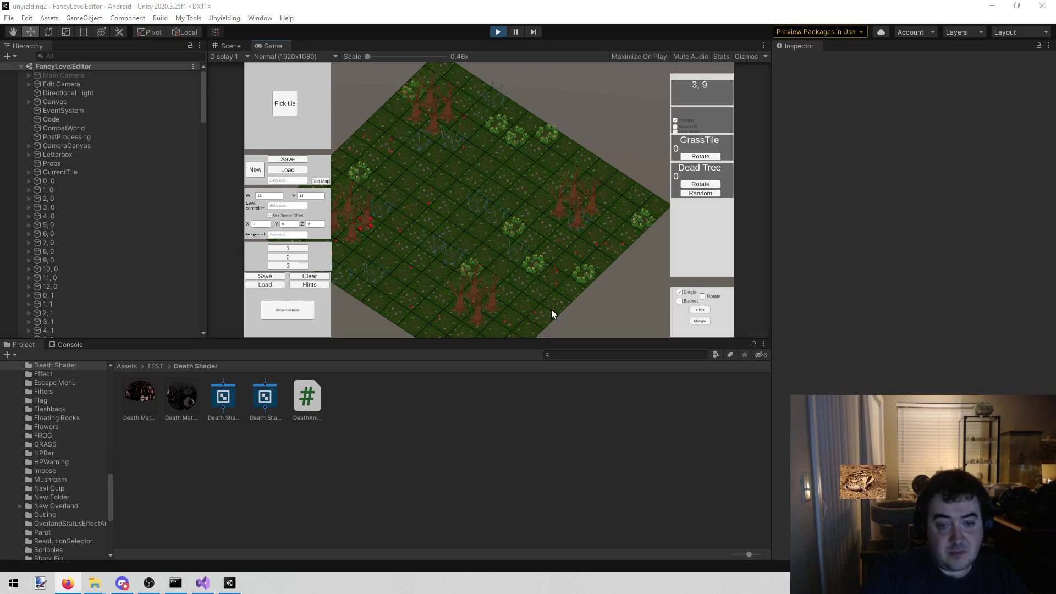
Pan the map camera across the tilted grass level with its bushes and dead trees
{"action": "left_click", "coordinate": [615, 315]}
{"action": "key", "text": "a"}
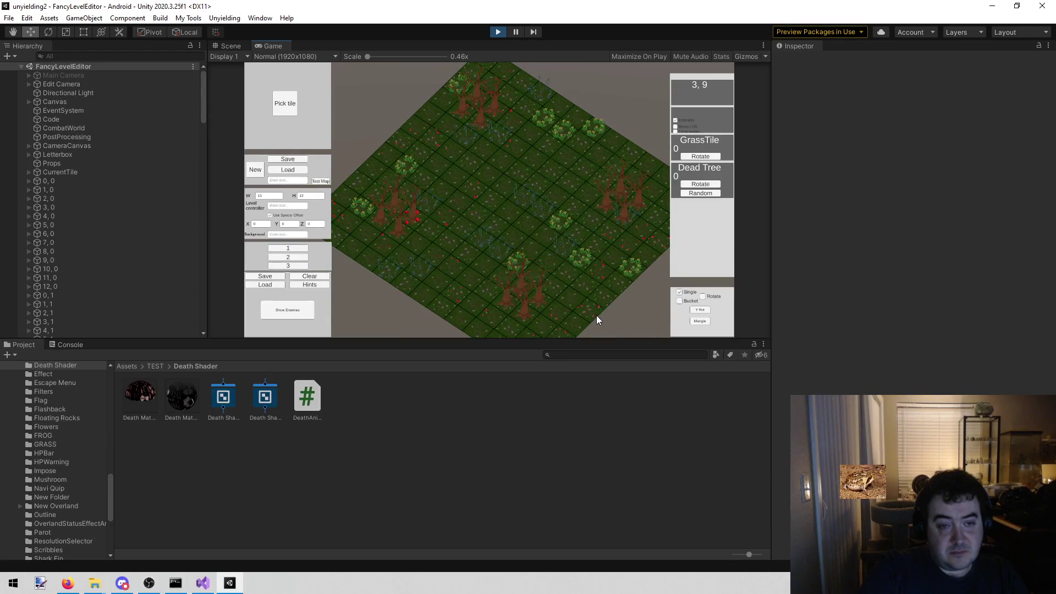
{"action": "key", "text": "s"}
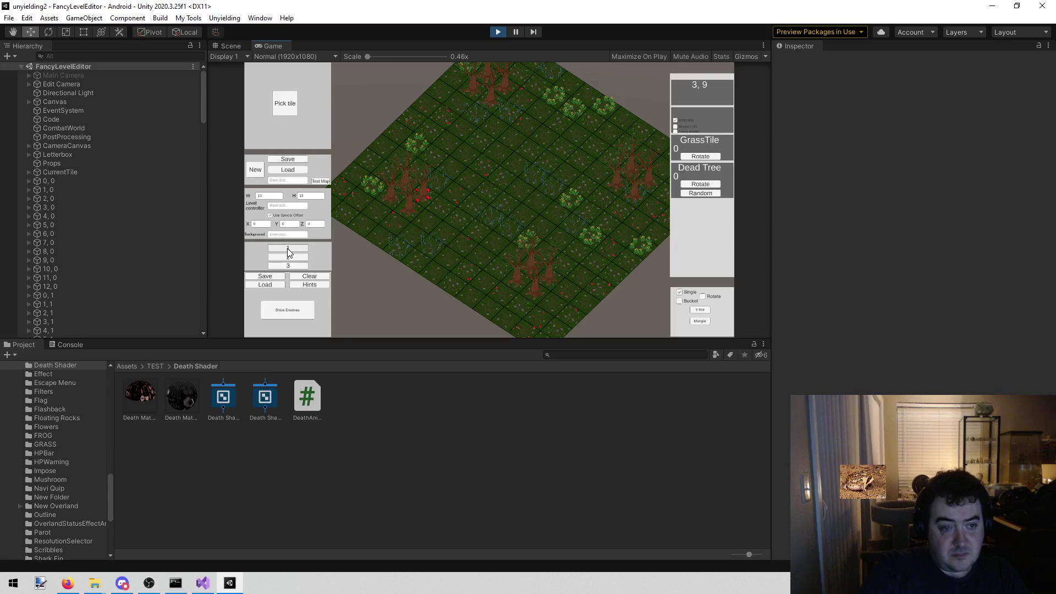
{"action": "left_click", "coordinate": [289, 246]}
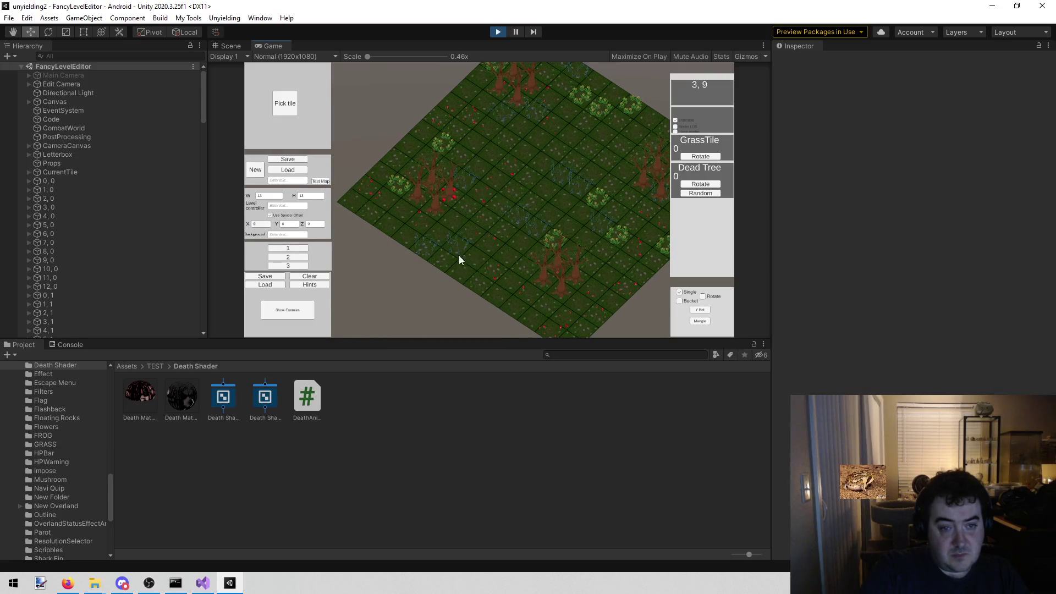
Place the character sprite on a tile beside the dead trees and pan the view left
{"action": "left_click", "coordinate": [517, 266]}
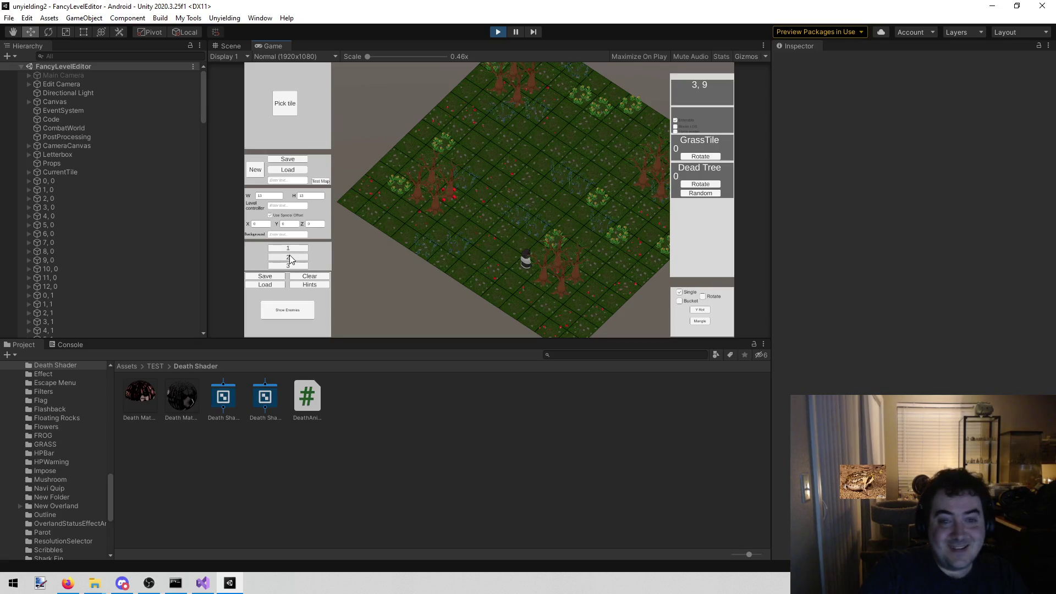
{"action": "key", "text": "d"}
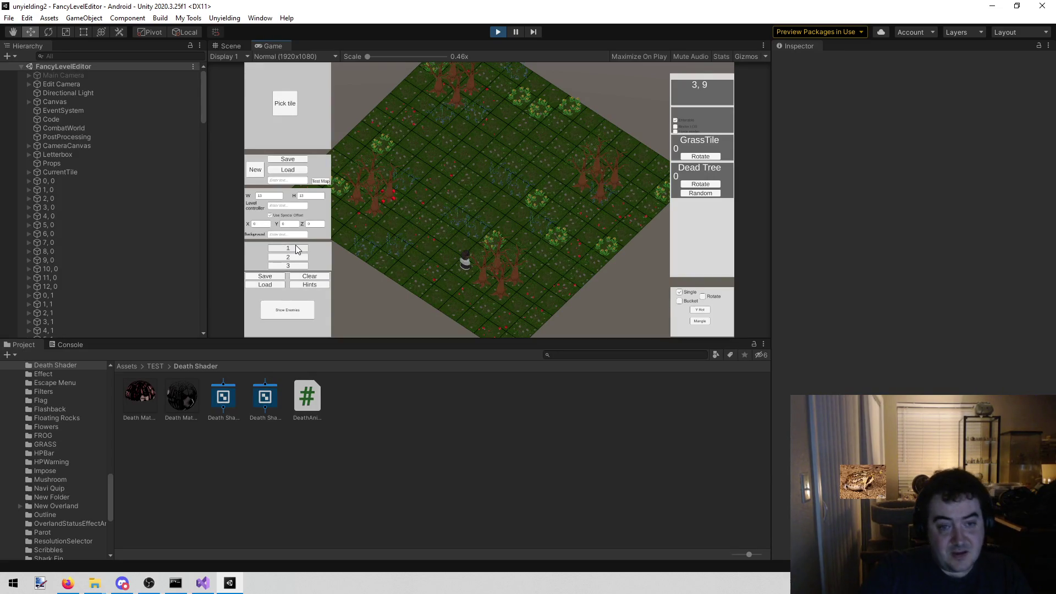
{"action": "left_click", "coordinate": [281, 104]}
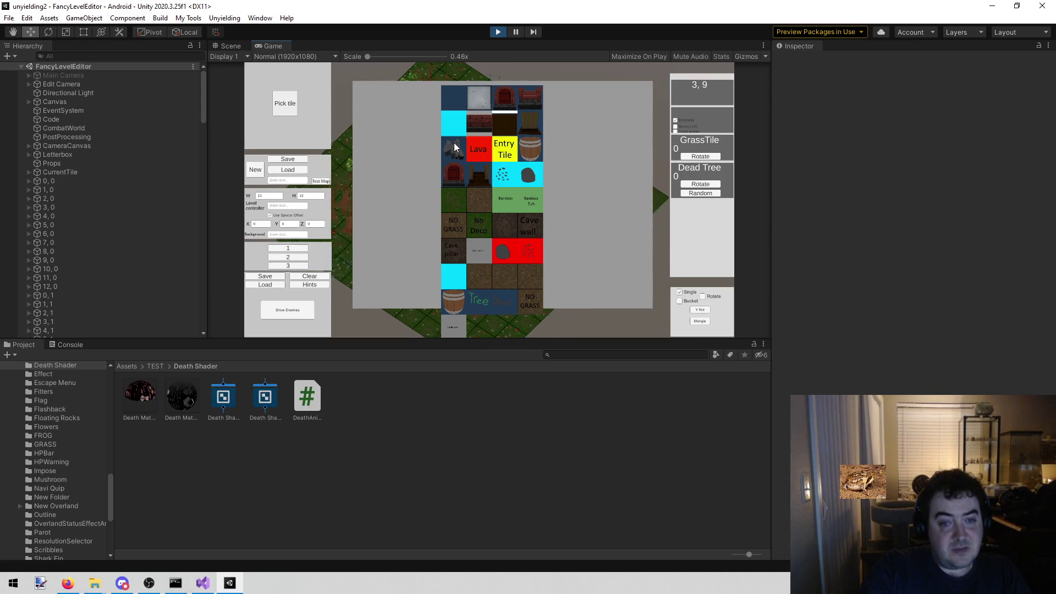
Switch to the web browser, then return to Unity and close the tile picker
{"action": "key", "text": "alt+Tab"}
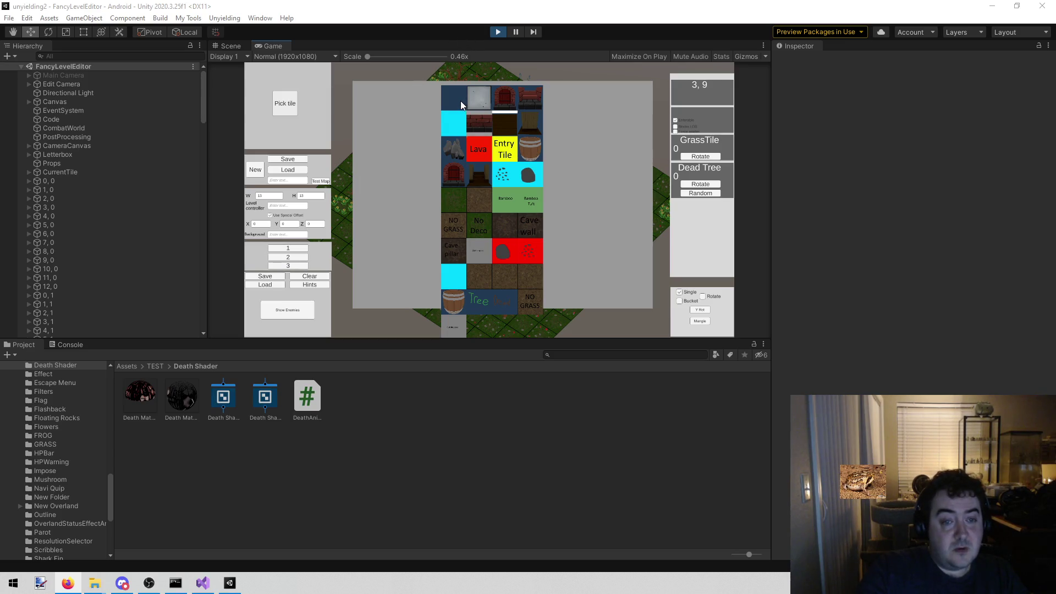
{"action": "left_click", "coordinate": [461, 102]}
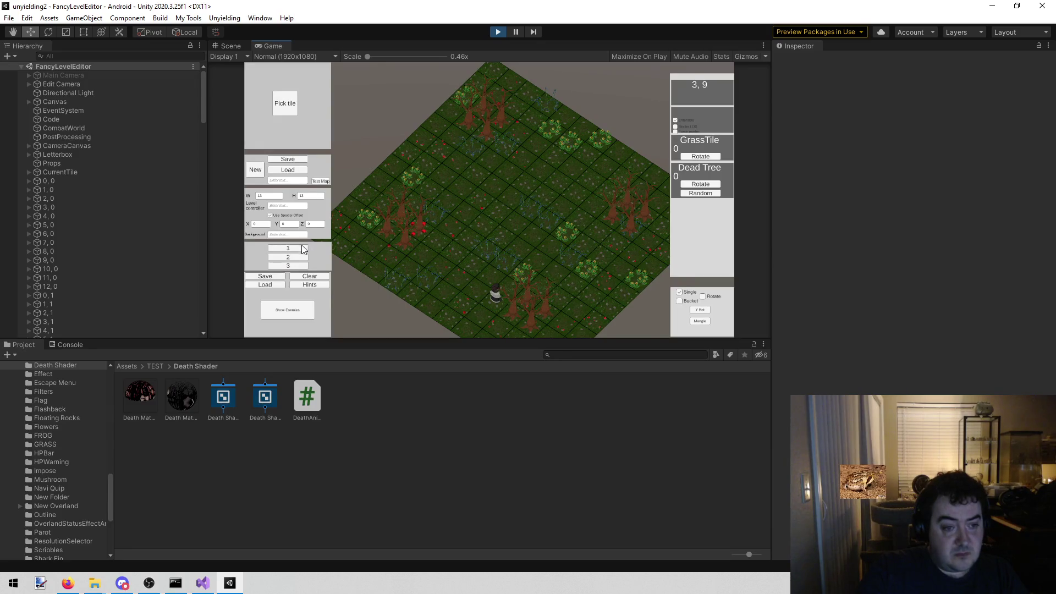
Save the edited map to a file on the D: drive and view the level in Scene view
{"action": "left_click", "coordinate": [288, 159]}
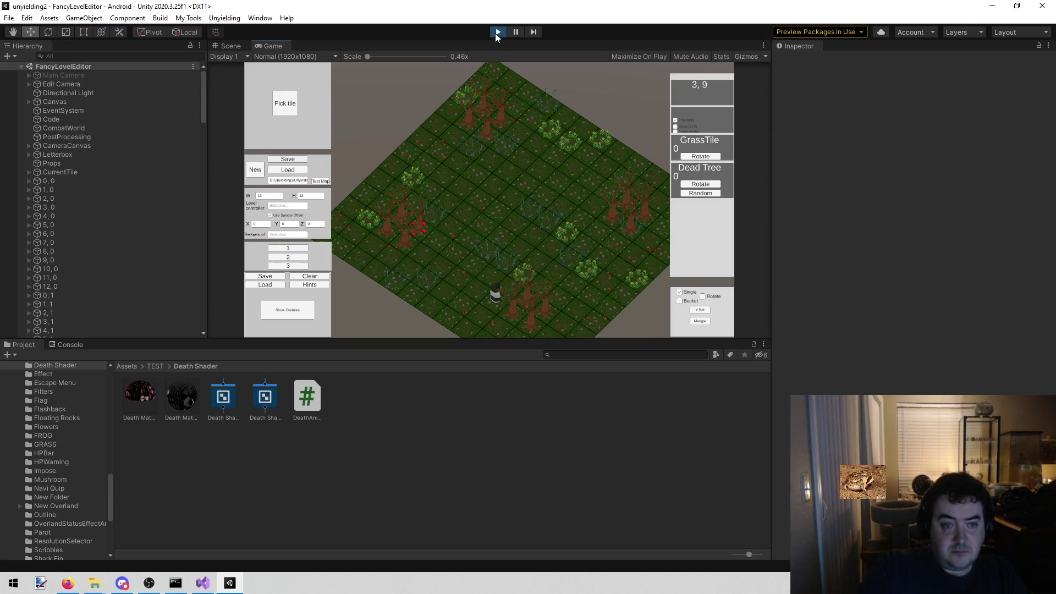
{"action": "left_click", "coordinate": [225, 47]}
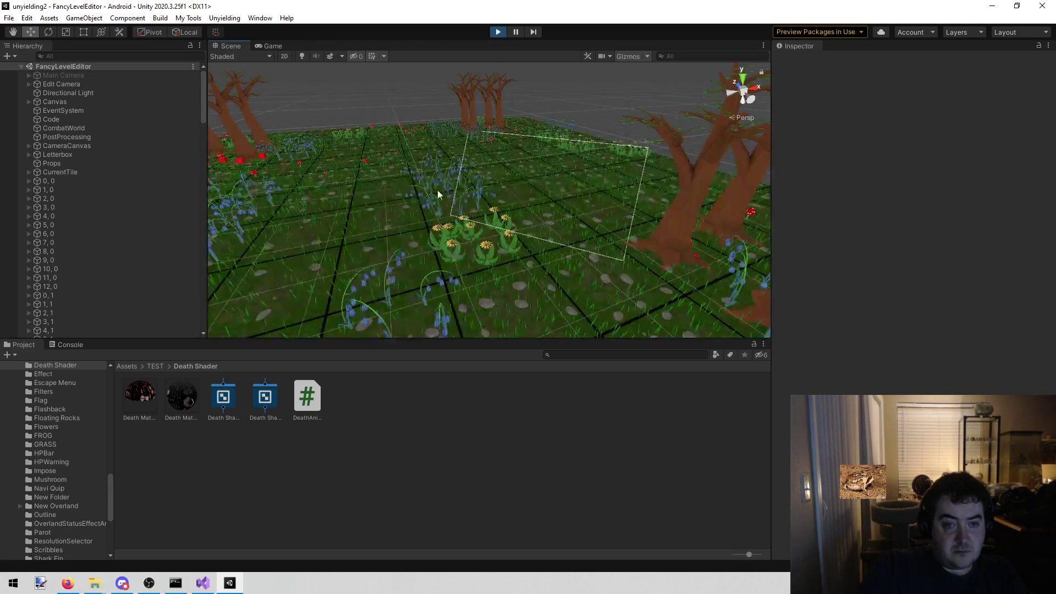
Orbit the Scene camera over the grass level, then stop play mode
{"action": "mouse_move", "coordinate": [596, 120]}
{"action": "left_mouse_down"}
{"action": "mouse_move", "coordinate": [464, 118]}
{"action": "mouse_move", "coordinate": [85, 183]}
{"action": "mouse_move", "coordinate": [958, 253]}
{"action": "mouse_move", "coordinate": [170, 264]}
{"action": "mouse_move", "coordinate": [415, 226]}
{"action": "mouse_move", "coordinate": [432, 236]}
{"action": "mouse_move", "coordinate": [134, 256]}
{"action": "mouse_move", "coordinate": [231, 234]}
{"action": "mouse_move", "coordinate": [151, 177]}
{"action": "mouse_move", "coordinate": [859, 239]}
{"action": "mouse_move", "coordinate": [774, 263]}
{"action": "mouse_move", "coordinate": [111, 264]}
{"action": "mouse_move", "coordinate": [235, 258]}
{"action": "mouse_move", "coordinate": [217, 247]}
{"action": "mouse_move", "coordinate": [253, 237]}
{"action": "mouse_move", "coordinate": [115, 236]}
{"action": "left_mouse_up"}
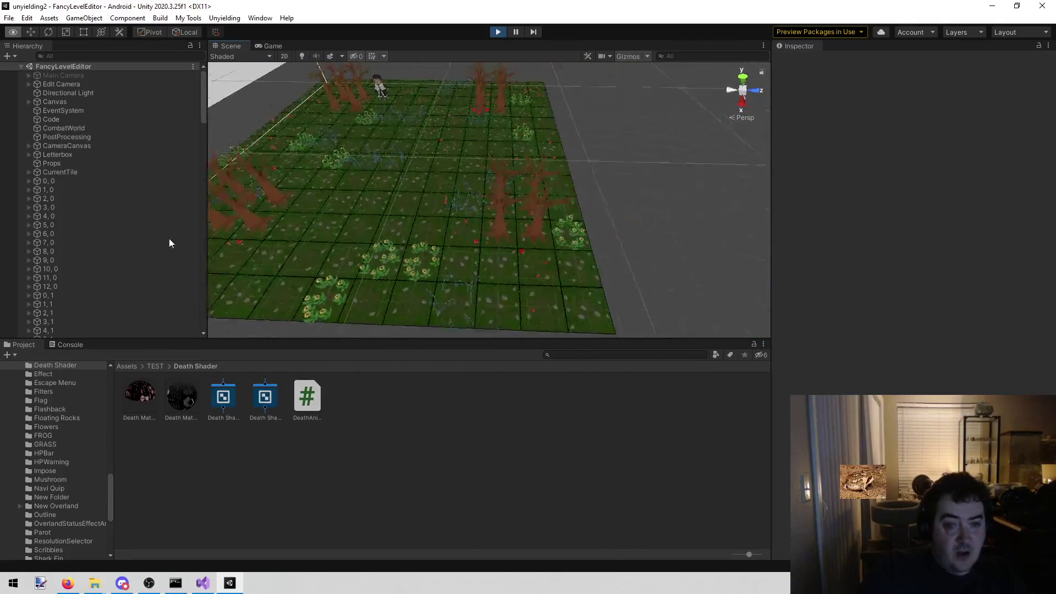
{"action": "left_click_drag", "start_coordinate": [568, 226], "coordinate": [455, 224]}
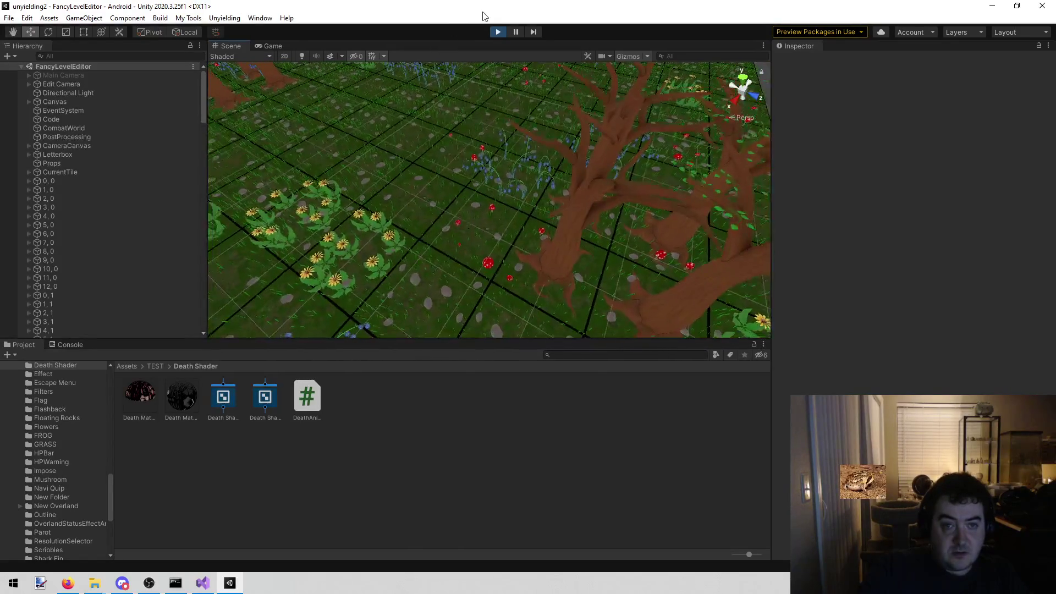
{"action": "left_click", "coordinate": [498, 32]}
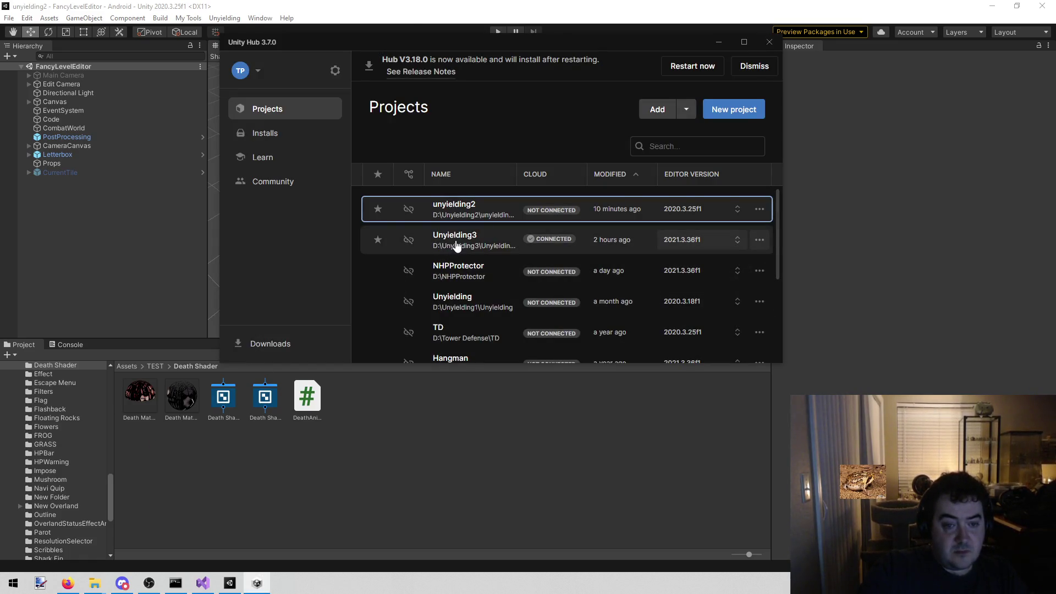
Launch the Unyielding3 project from Unity Hub's project list
{"action": "left_click", "coordinate": [456, 246]}
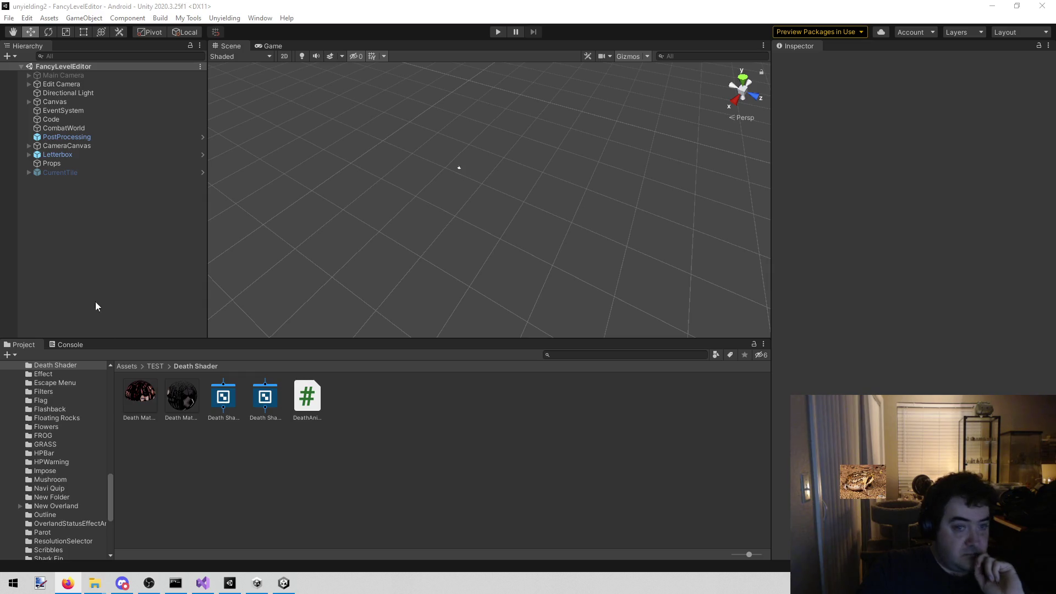
In the Unyielding3 editor, collapse Character and open the Maps folder inside Resources
{"action": "left_click", "coordinate": [291, 584]}
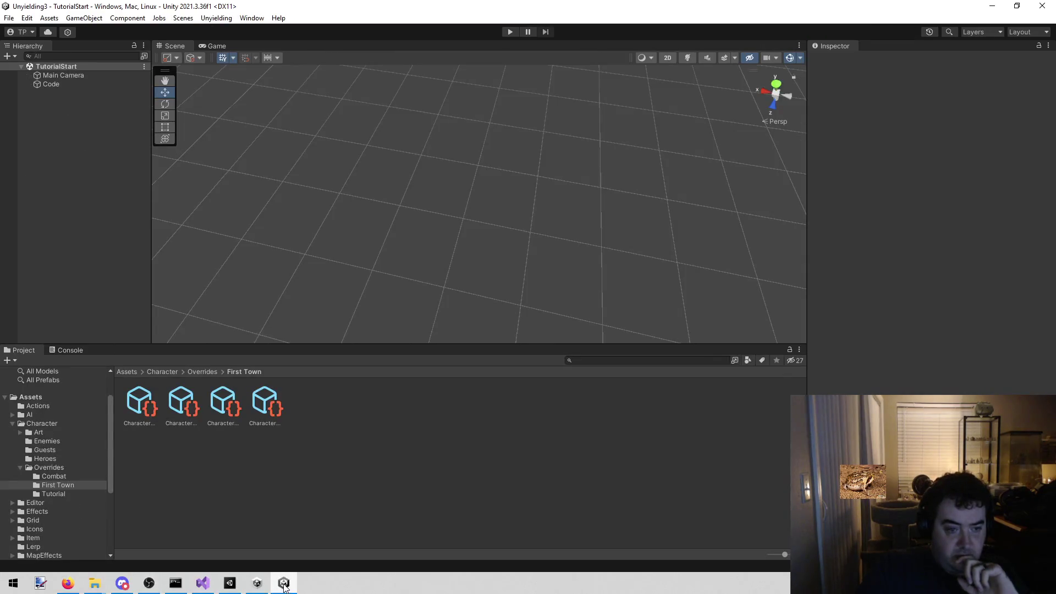
{"action": "left_click", "coordinate": [13, 425]}
{"action": "scroll", "coordinate": [38, 493], "scroll_direction": "down", "scroll_amount": 3}
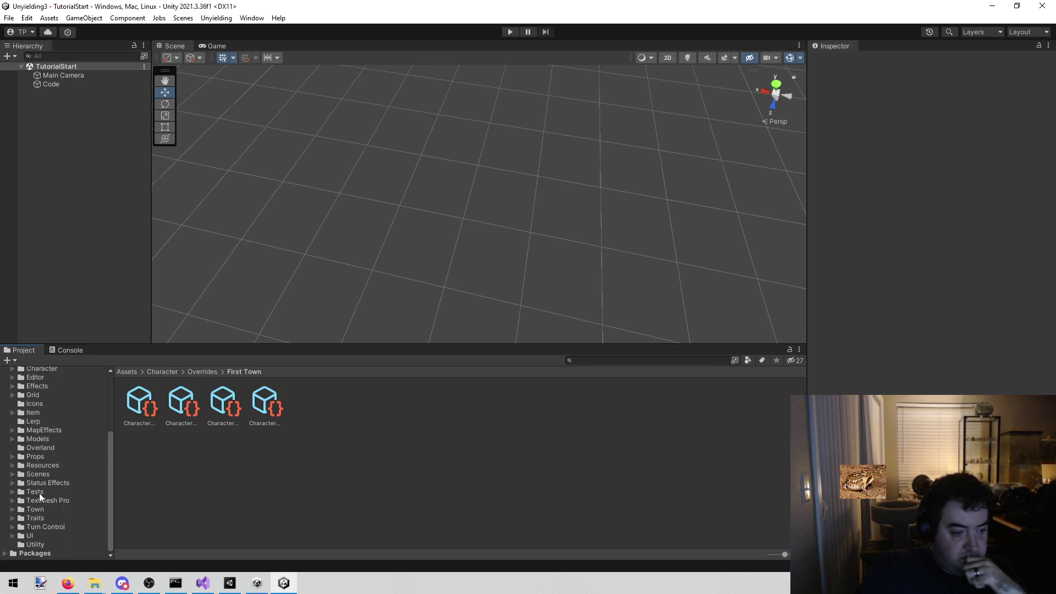
{"action": "left_click", "coordinate": [61, 465]}
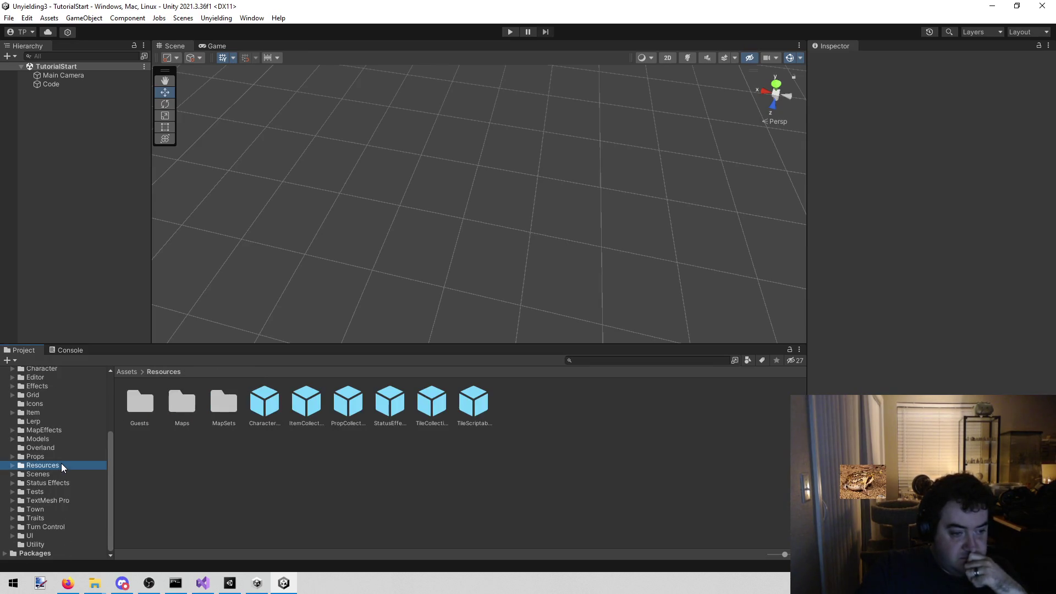
{"action": "double_click", "coordinate": [173, 401]}
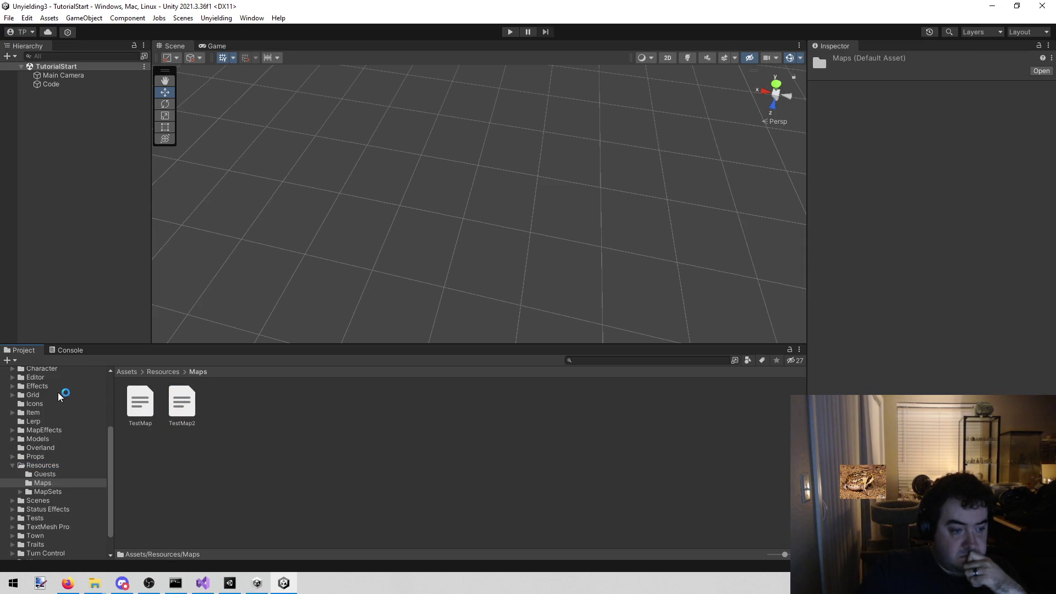
Load the Combat scene, inspect the Code object, then select the TileCollection prefab in Resources
{"action": "left_click", "coordinate": [216, 18]}
{"action": "left_click", "coordinate": [199, 31]}
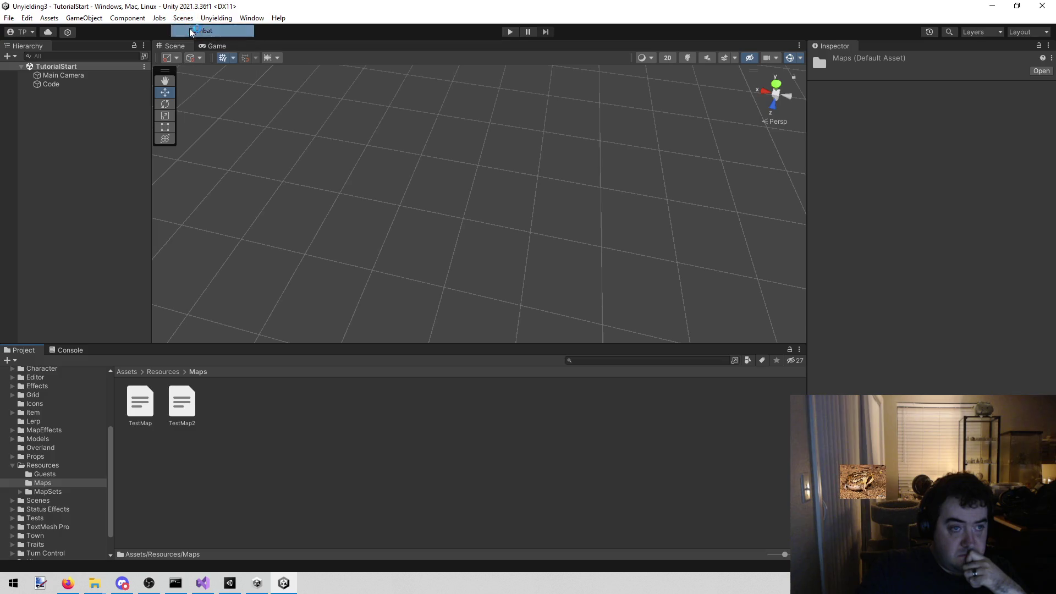
{"action": "left_click", "coordinate": [51, 93]}
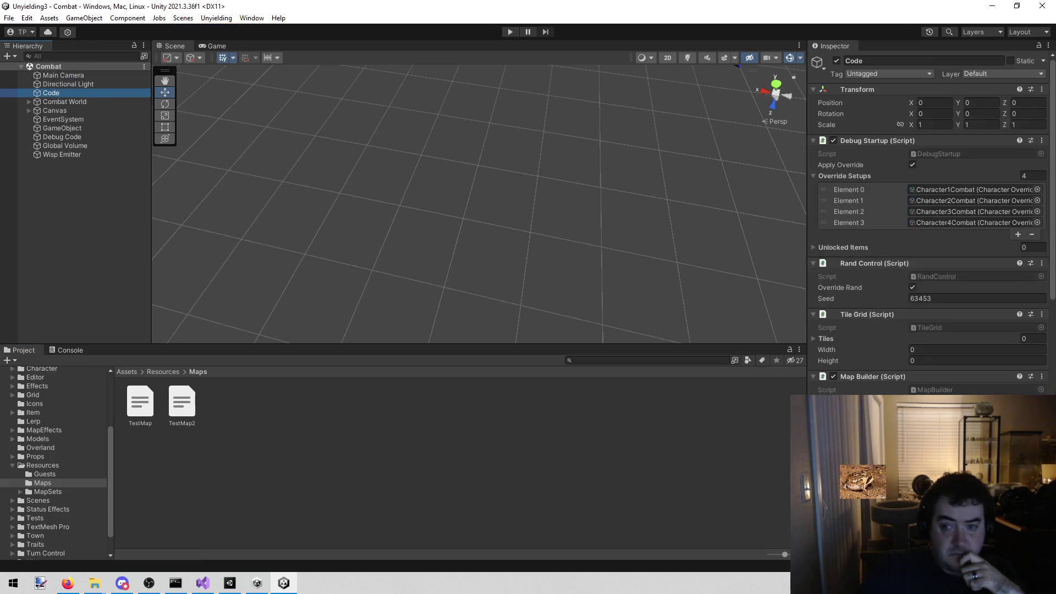
{"action": "scroll", "coordinate": [929, 220], "scroll_direction": "down", "scroll_amount": 5}
{"action": "scroll", "coordinate": [930, 220], "scroll_direction": "down", "scroll_amount": 10}
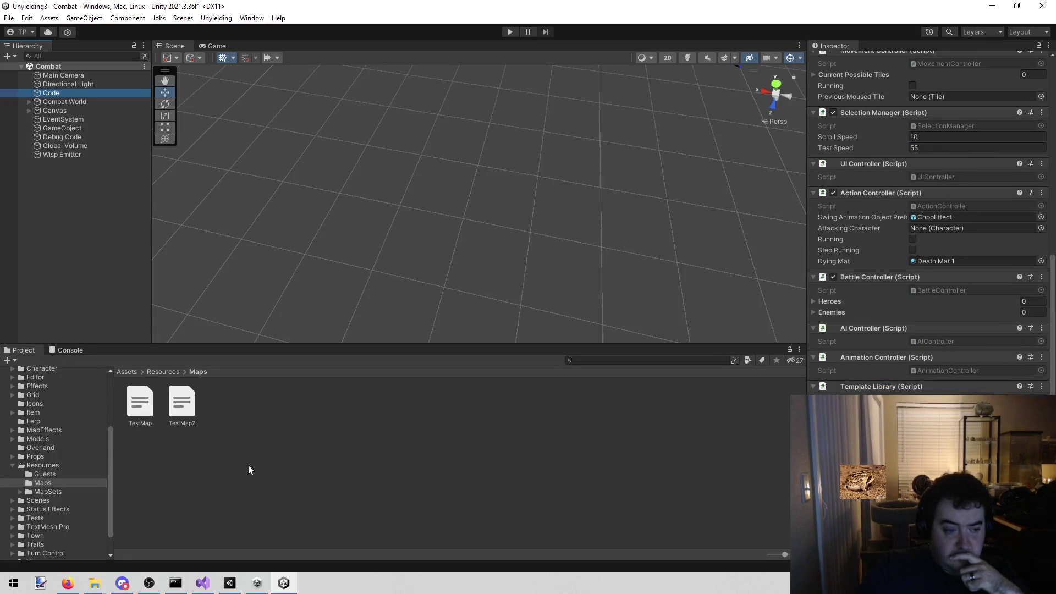
{"action": "left_click", "coordinate": [65, 463]}
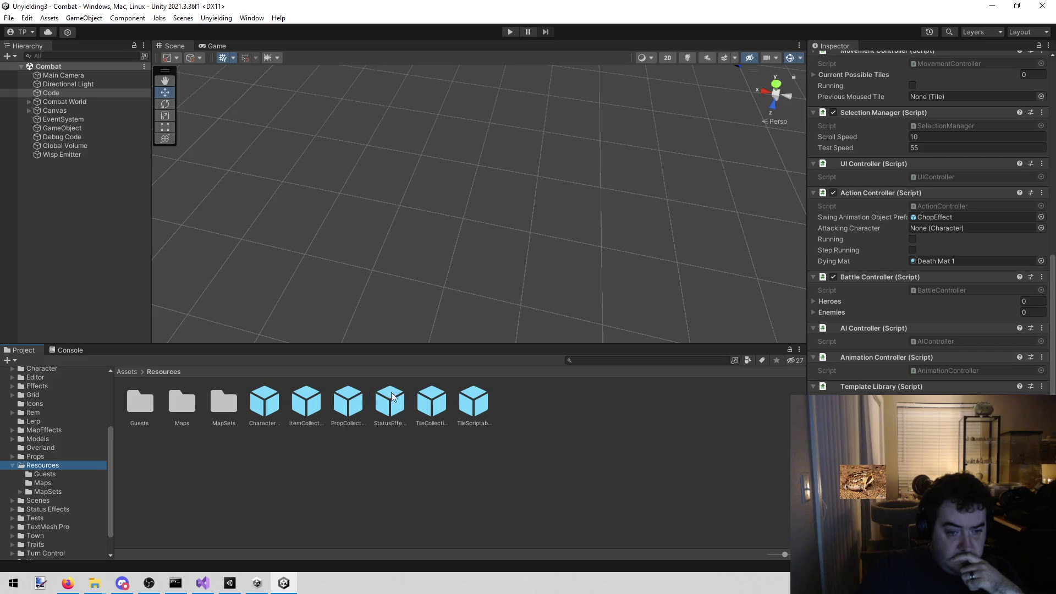
{"action": "left_click", "coordinate": [432, 400]}
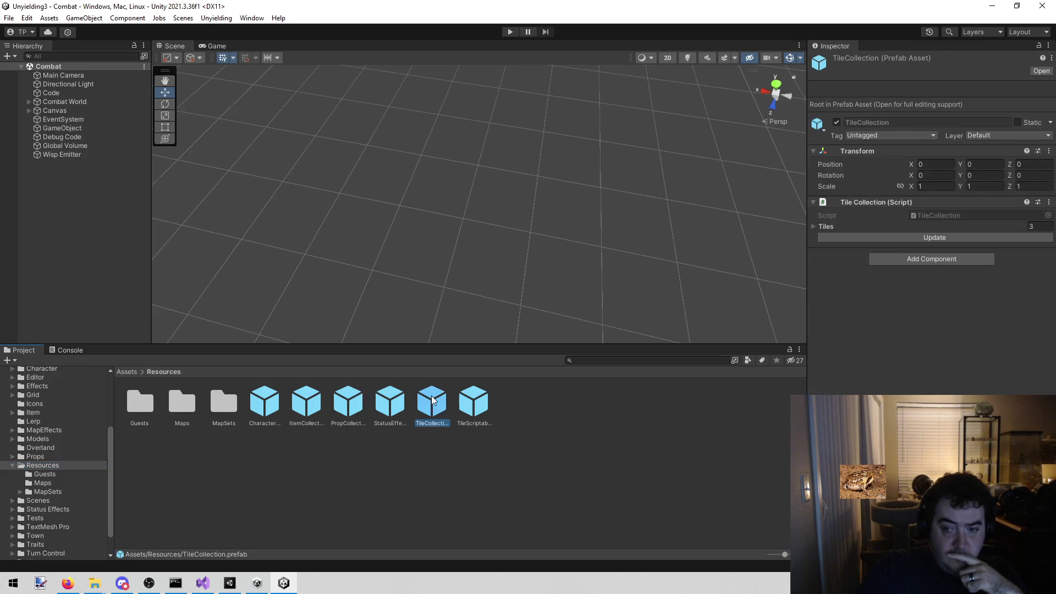
Expand TileCollection's Tiles list, then select PropCollection and expand its Props
{"action": "left_click", "coordinate": [812, 226]}
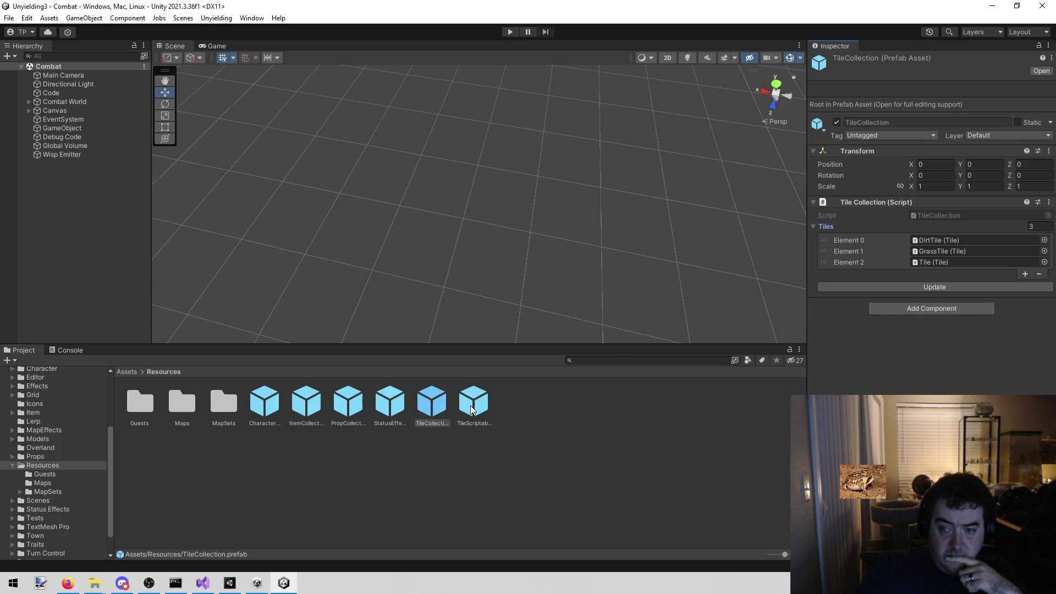
{"action": "left_click", "coordinate": [366, 399]}
{"action": "left_click", "coordinate": [347, 397]}
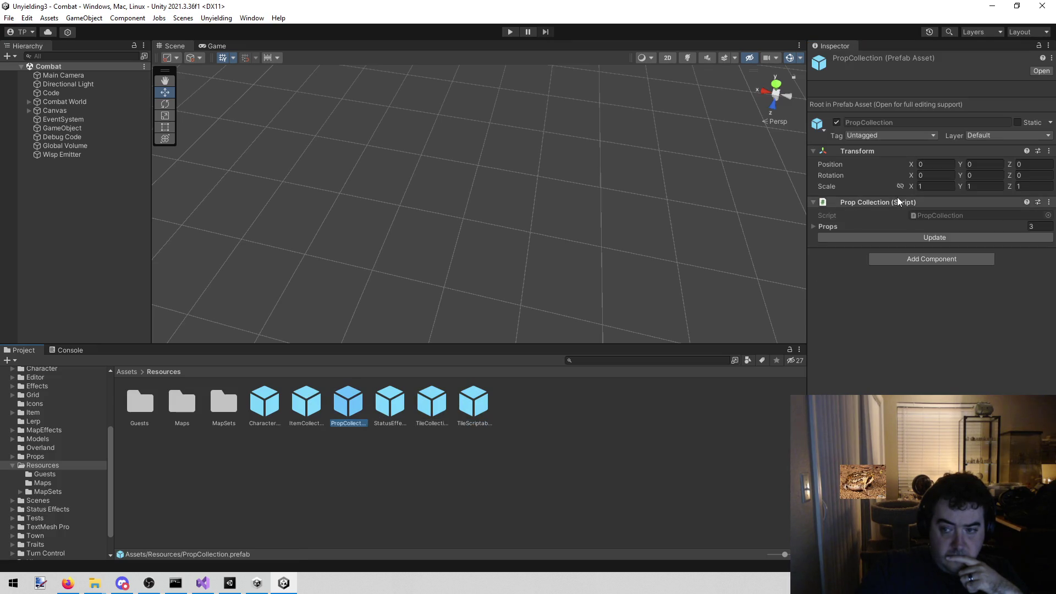
{"action": "left_click", "coordinate": [813, 227]}
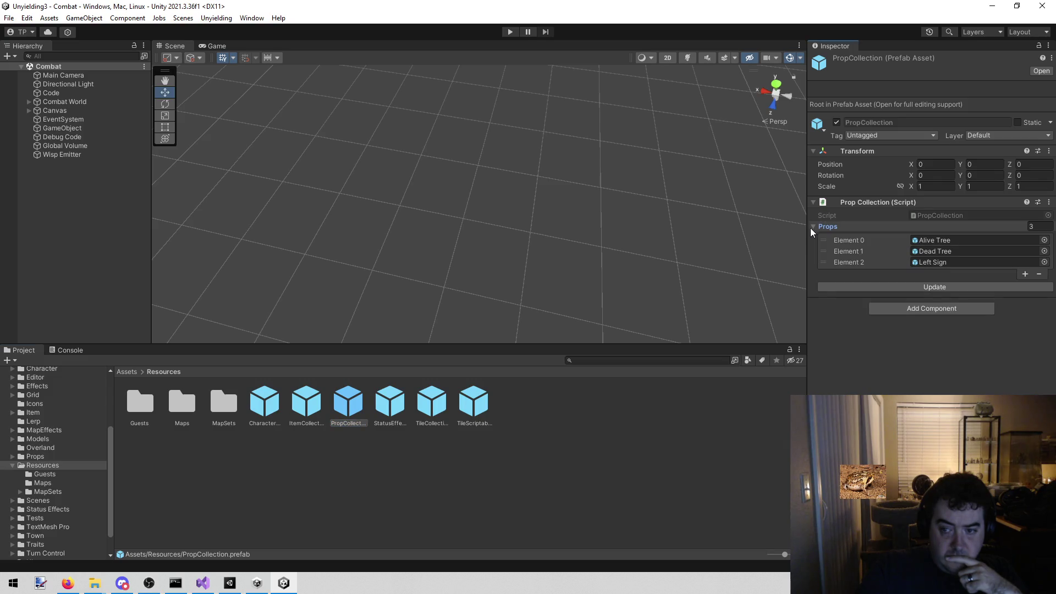
Ping the Dead Tree prefab from Element 1, then bring up Visual Studio's todo list
{"action": "left_click", "coordinate": [940, 251]}
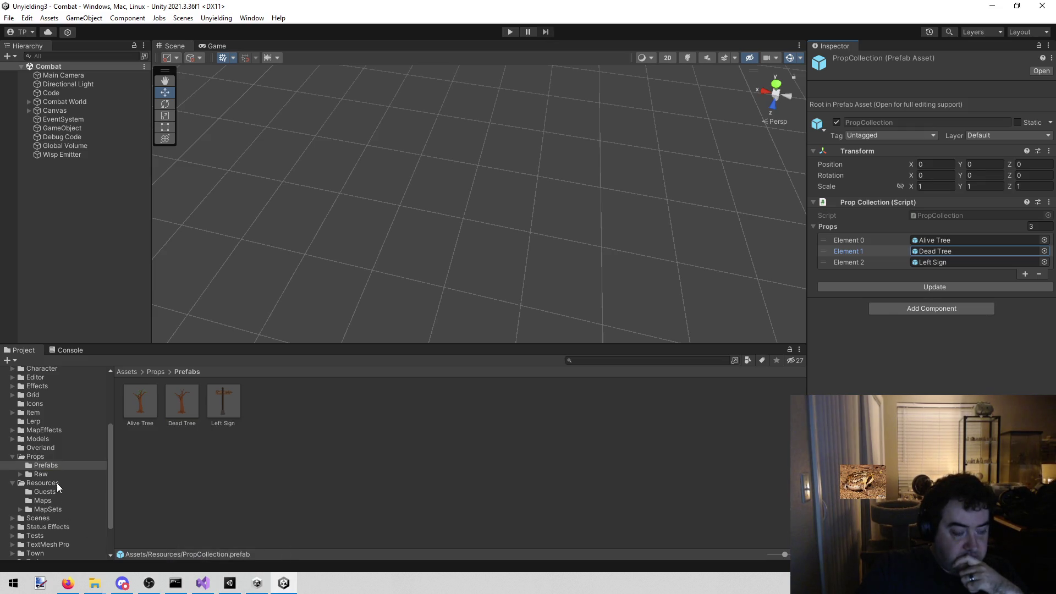
{"action": "left_click", "coordinate": [257, 583]}
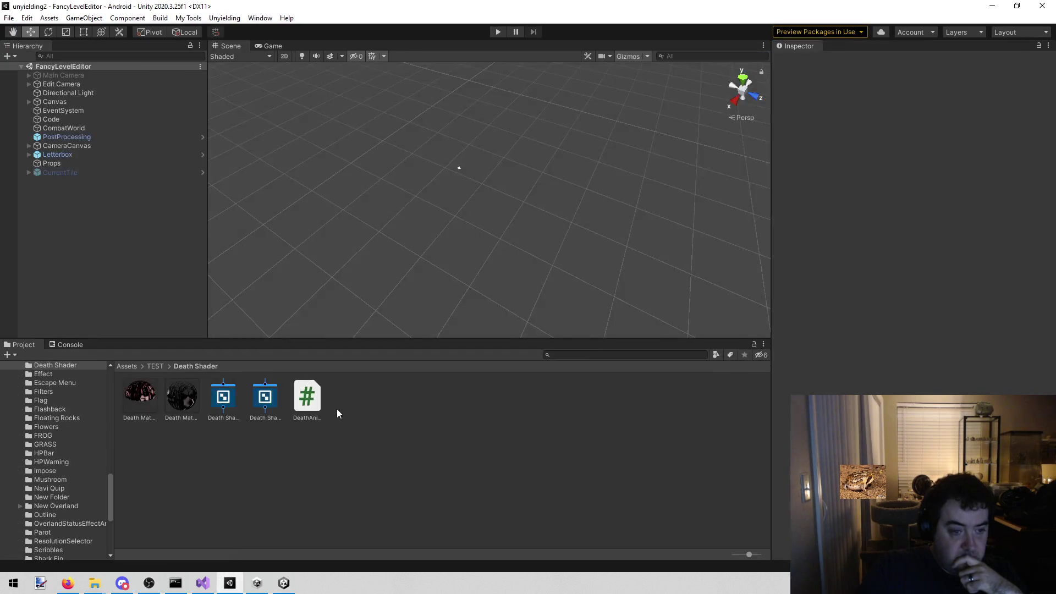
{"action": "left_click", "coordinate": [202, 585]}
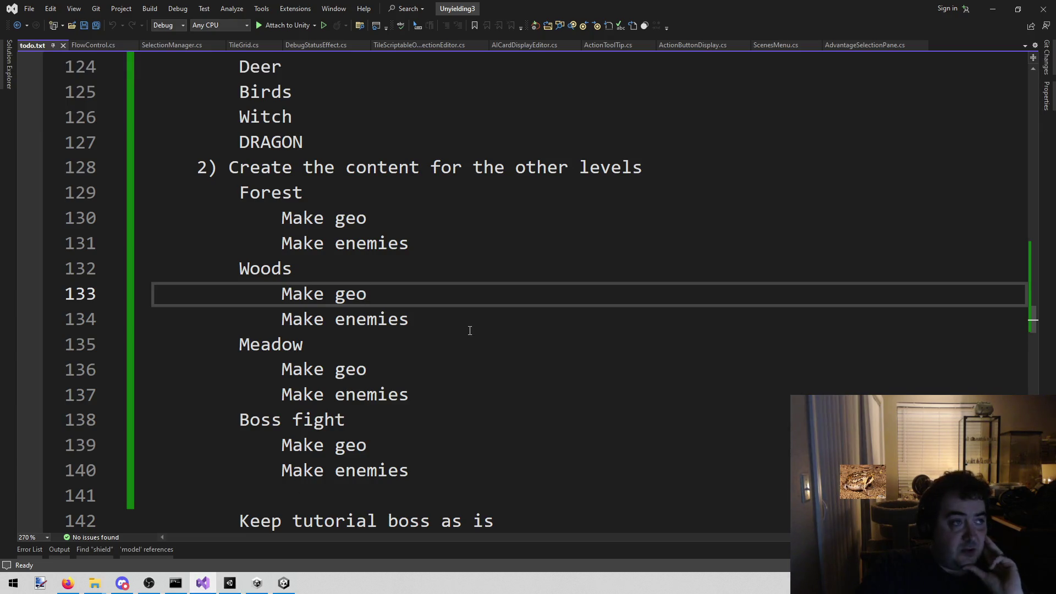
In Visual Studio's todo.txt, start an Open File in Solution search for 'mapo'
{"action": "mouse_move", "coordinate": [277, 587]}
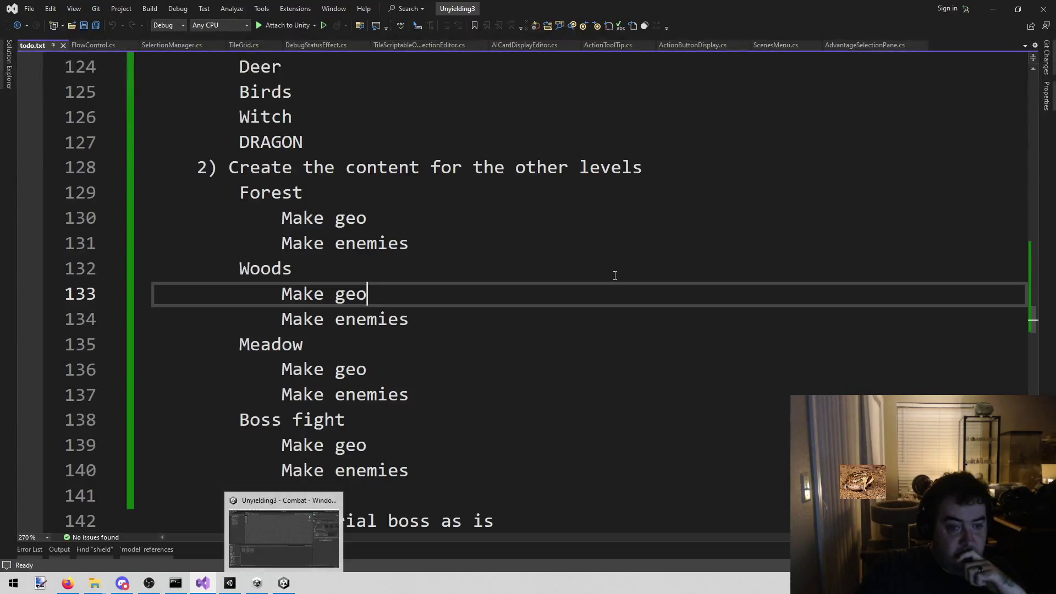
{"action": "key", "text": "alt+Tab"}
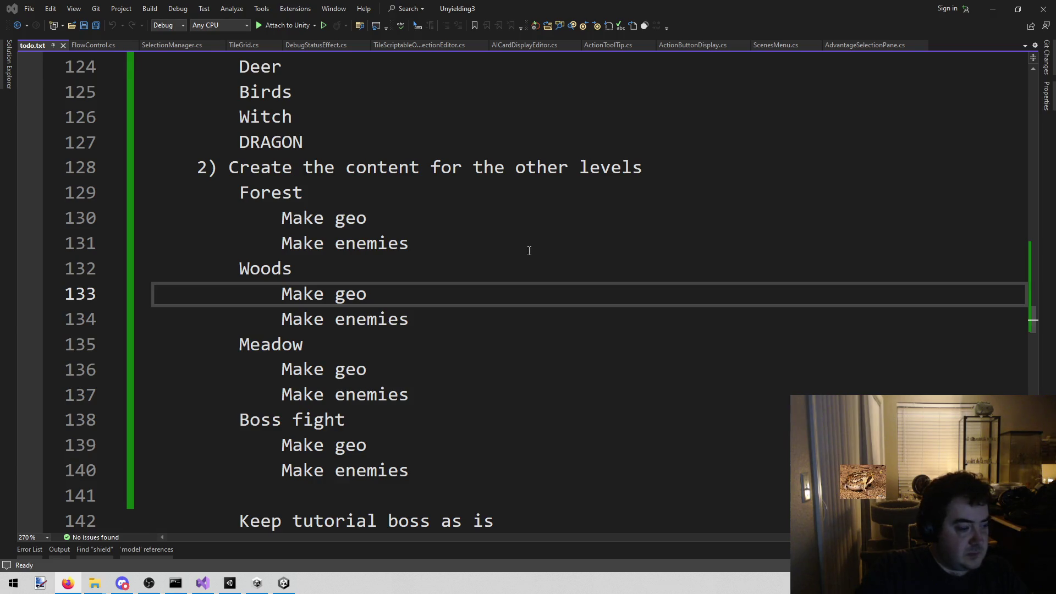
{"action": "left_click", "coordinate": [576, 234]}
{"action": "key", "text": "alt+shift+o"}
{"action": "type", "text": "mapo"}
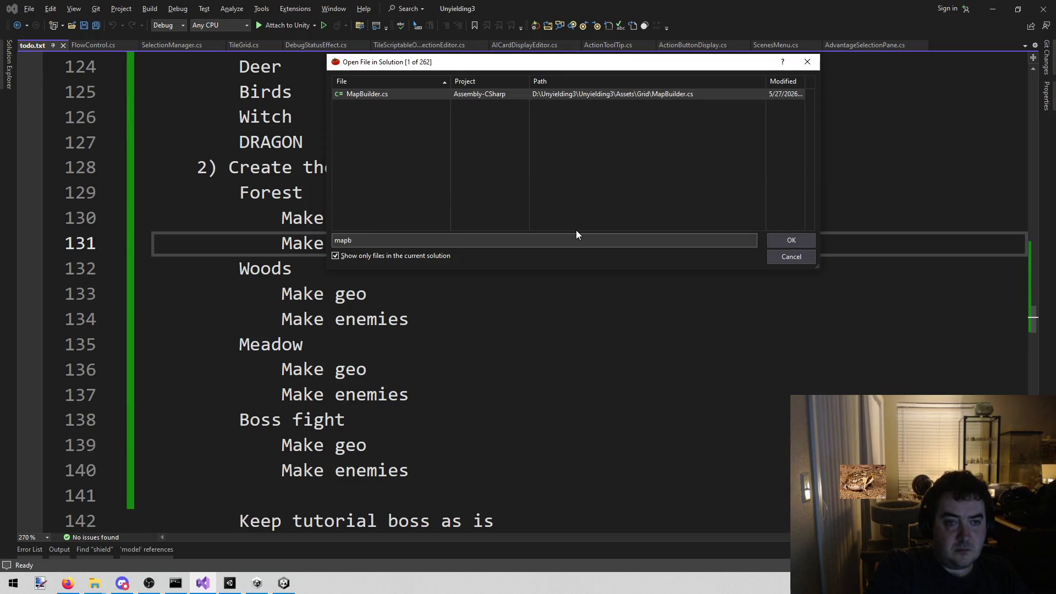
Open MapBuilder.cs and change the parsed map file from TestMap.txt to TestMap2.txt
{"action": "key", "text": "Return"}
{"action": "key", "text": "ctrl+f"}
{"action": "type", "text": "testm"}
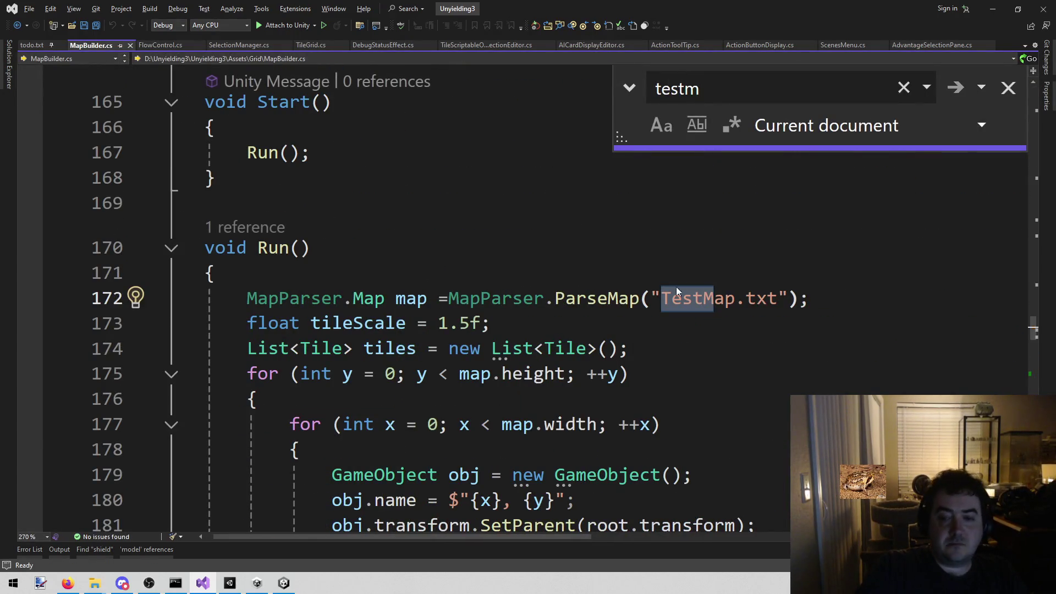
{"action": "left_click", "coordinate": [733, 301]}
{"action": "type", "text": "2"}
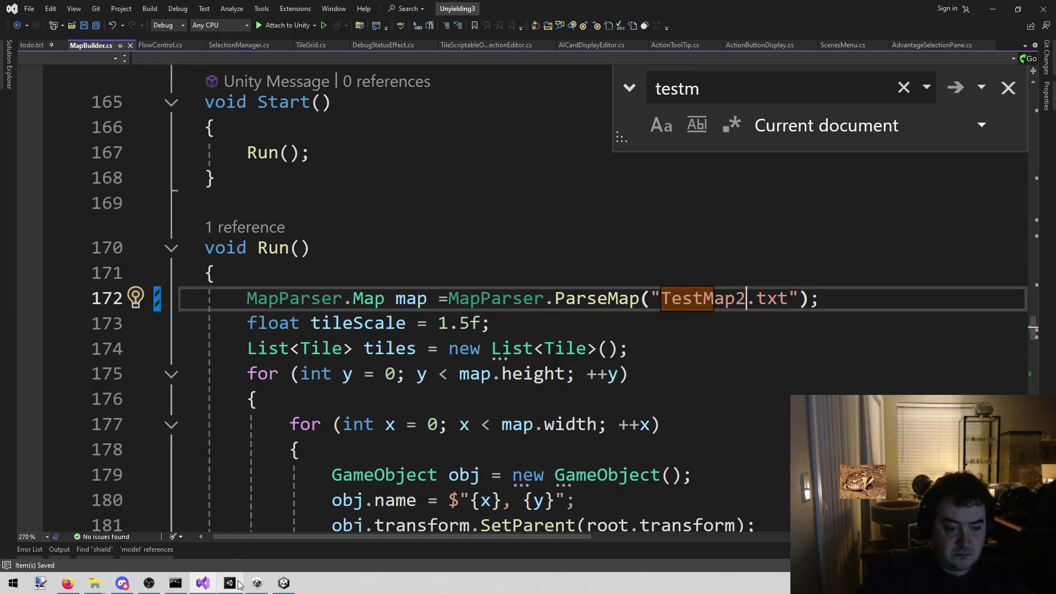
Briefly play and stop the FancyLevelEditor scene, then switch to the Unyielding3 project
{"action": "left_click", "coordinate": [234, 582]}
{"action": "left_click", "coordinate": [497, 31]}
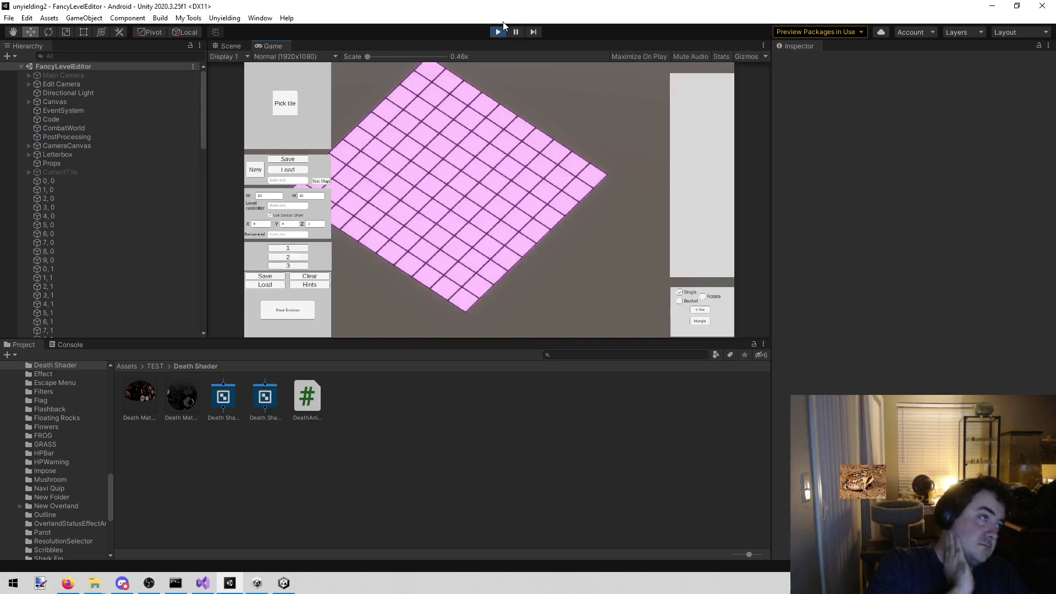
{"action": "left_click", "coordinate": [499, 31]}
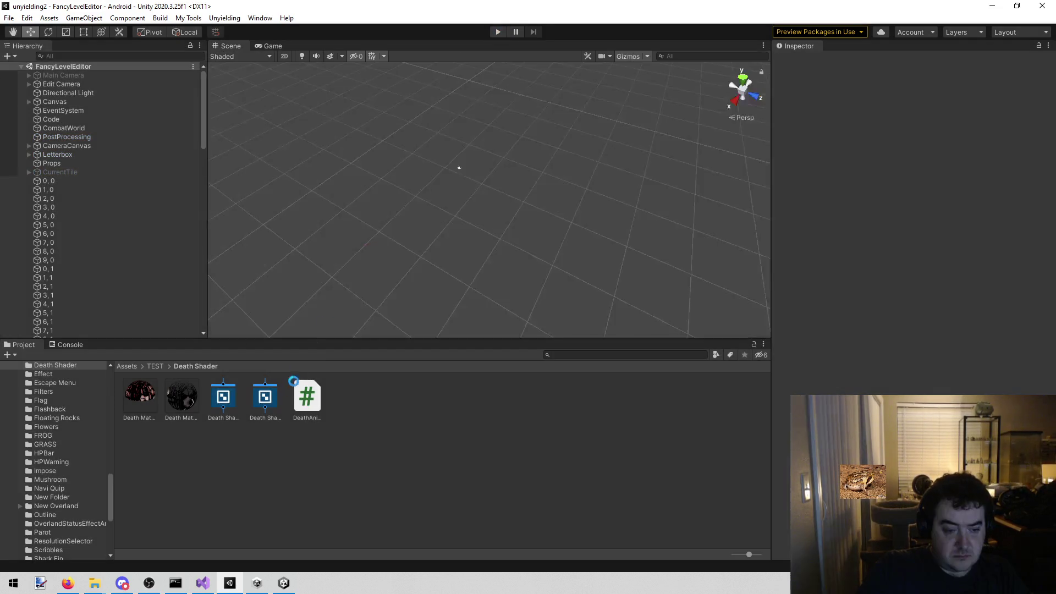
{"action": "key", "text": "alt+Tab"}
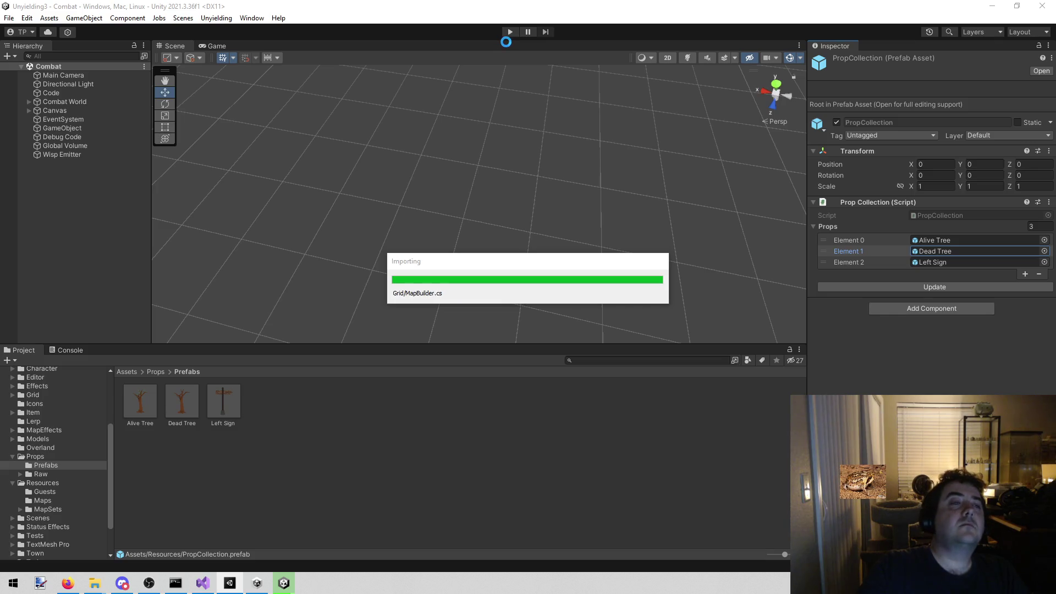
Play the Combat scene to test the forest map, then switch to the other Unity project
{"action": "left_click", "coordinate": [507, 31]}
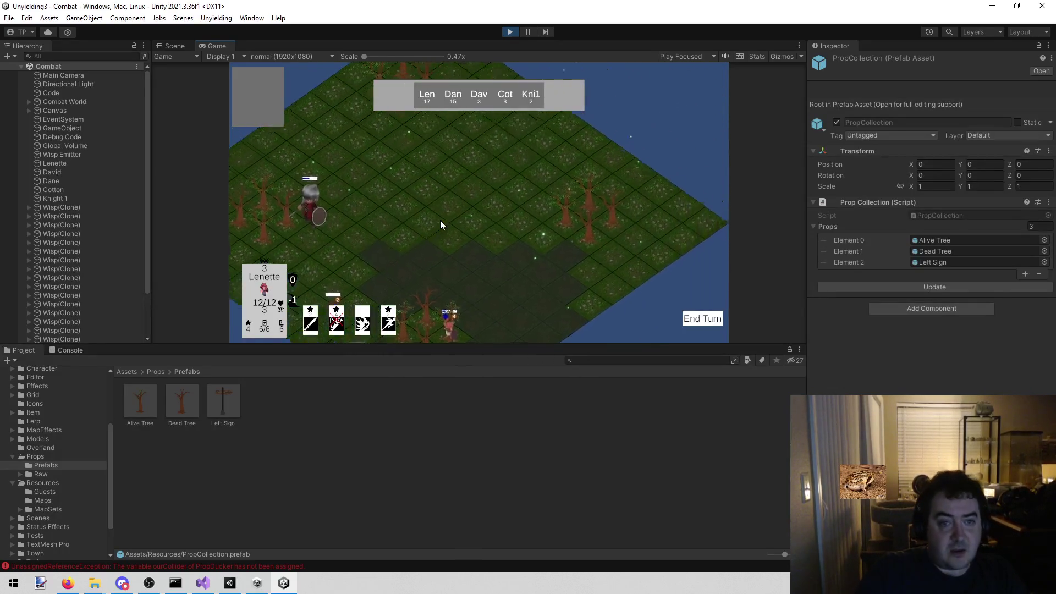
{"action": "left_click", "coordinate": [255, 580]}
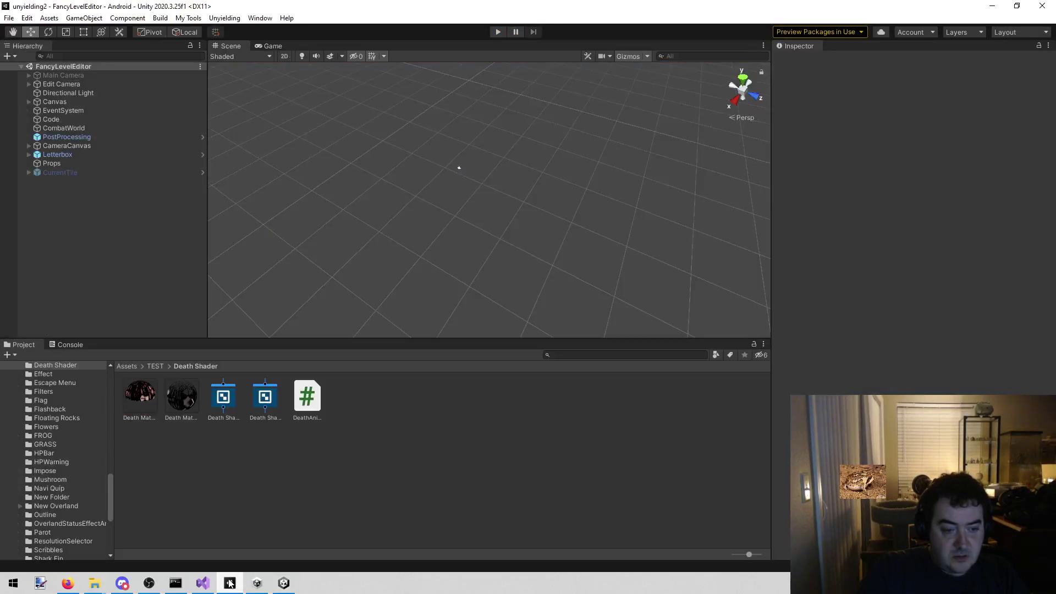
Add 'We need grass variants' below 'Add land mine?' in todo.txt and save it
{"action": "left_click", "coordinate": [209, 584]}
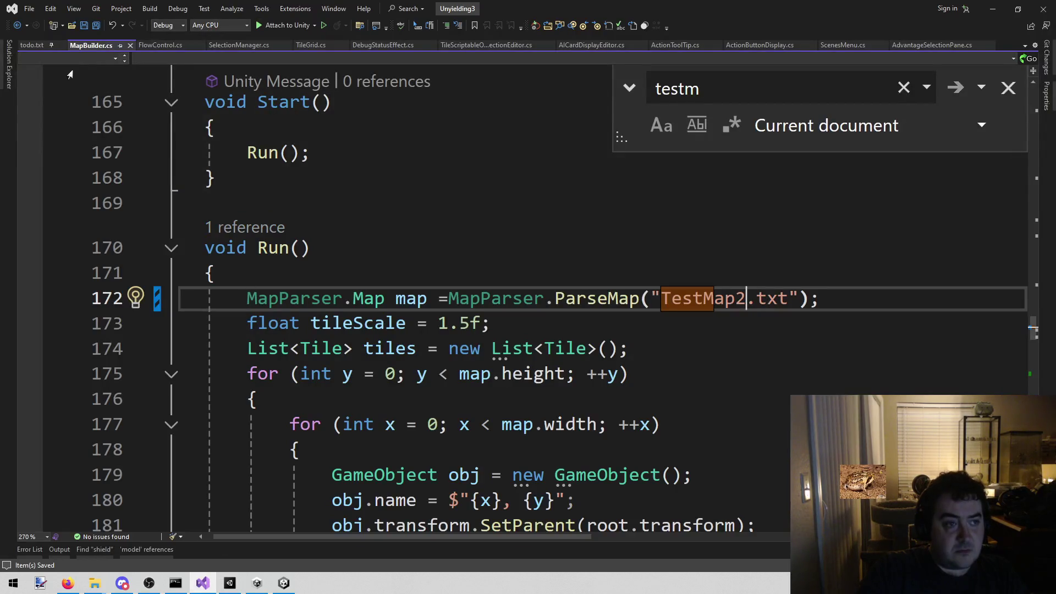
{"action": "left_click", "coordinate": [34, 46]}
{"action": "scroll", "coordinate": [342, 374], "scroll_direction": "up", "scroll_amount": 7}
{"action": "scroll", "coordinate": [342, 374], "scroll_direction": "down", "scroll_amount": 4}
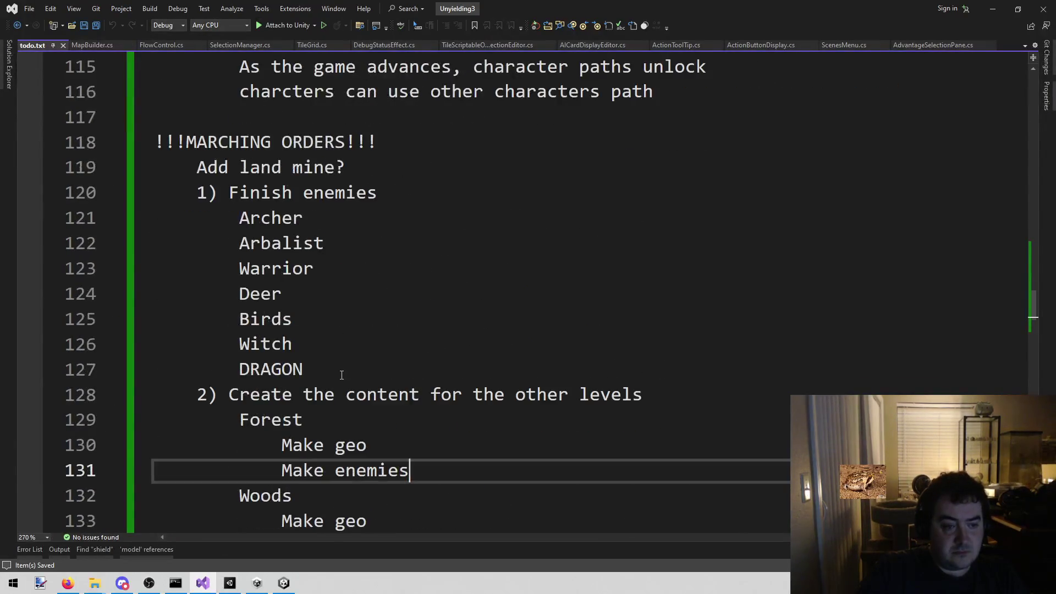
{"action": "scroll", "coordinate": [341, 375], "scroll_direction": "up", "scroll_amount": 1}
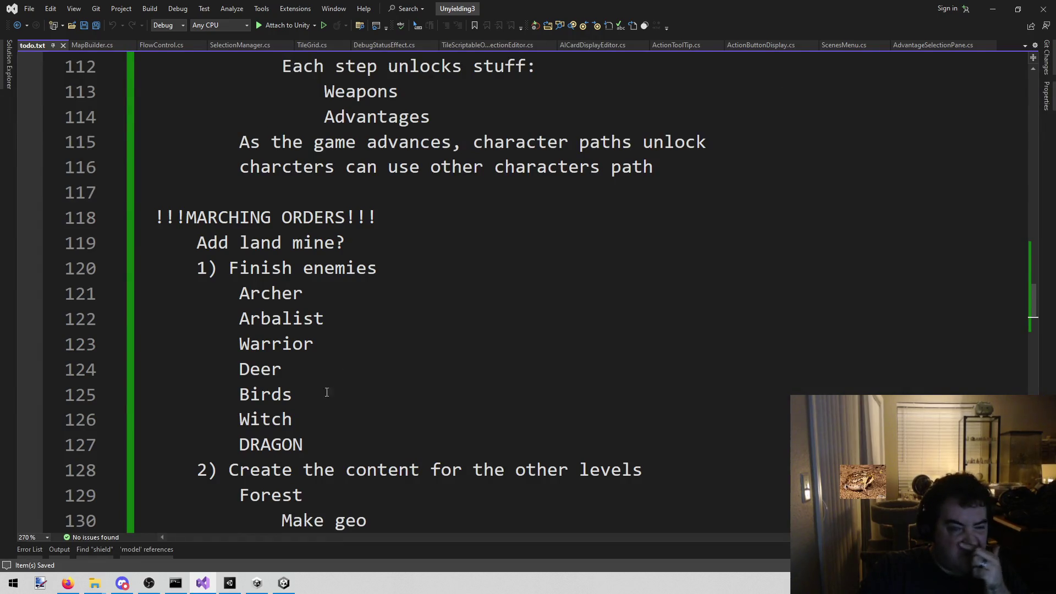
{"action": "left_click", "coordinate": [380, 245]}
{"action": "key", "text": "Return"}
{"action": "type", "text": "We need grass "}
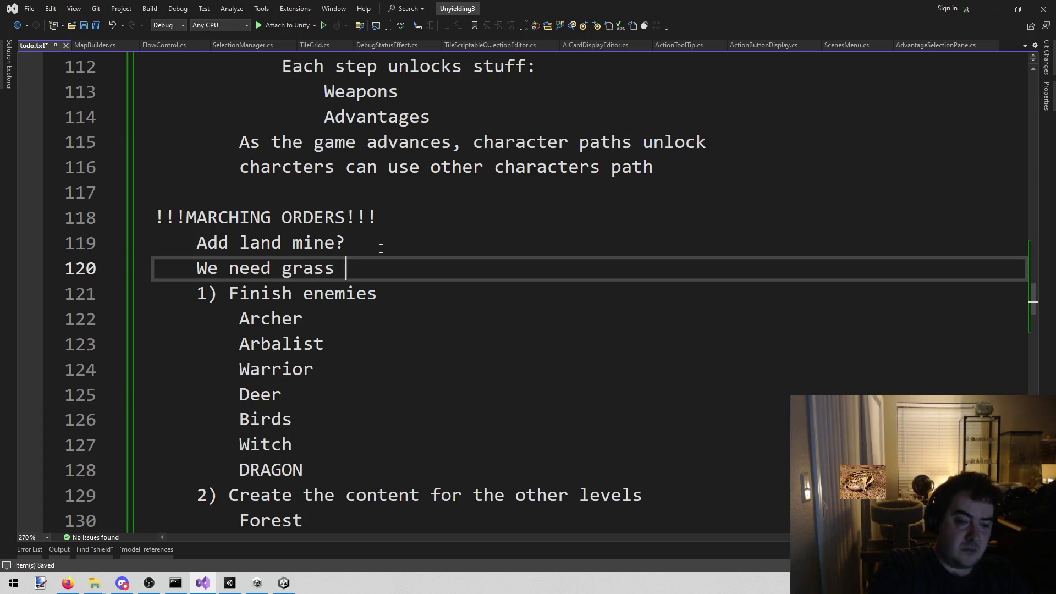
{"action": "type", "text": "variants"}
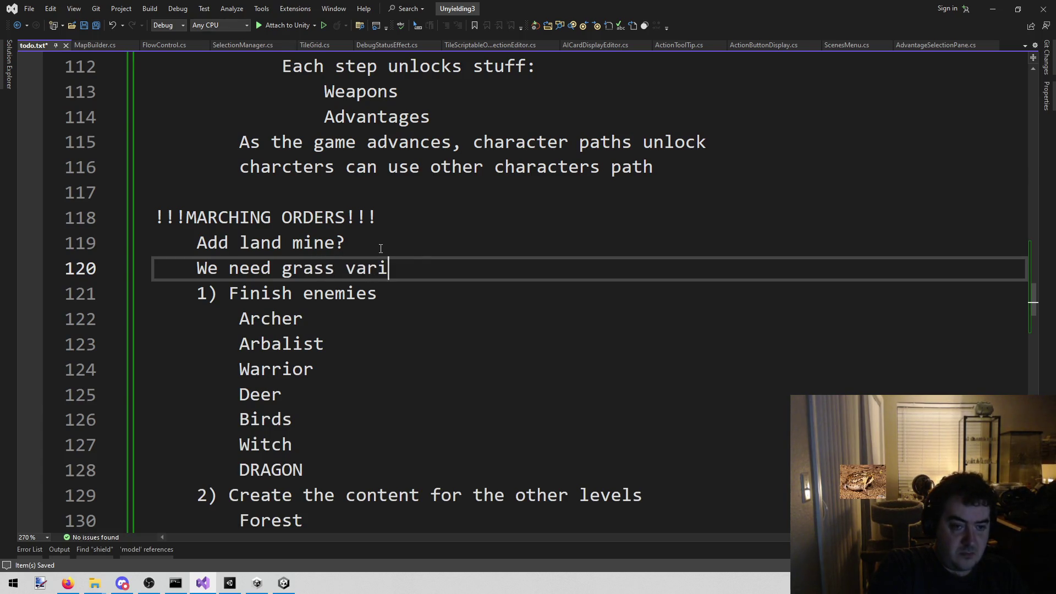
{"action": "key", "text": "BackSpace"}
{"action": "key", "text": "ctrl+s"}
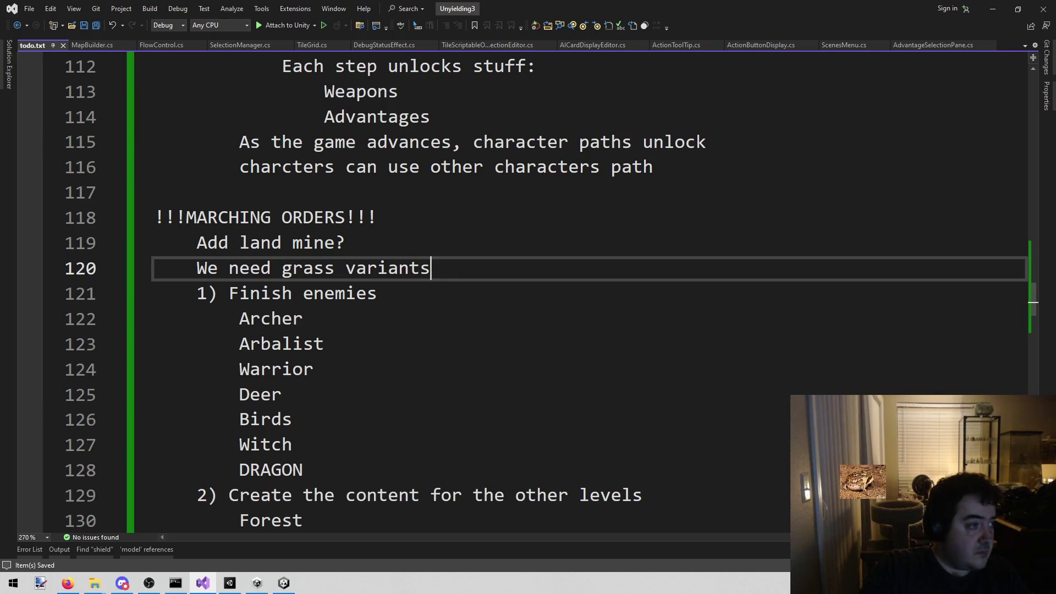
{"action": "key", "text": "alt+Tab"}
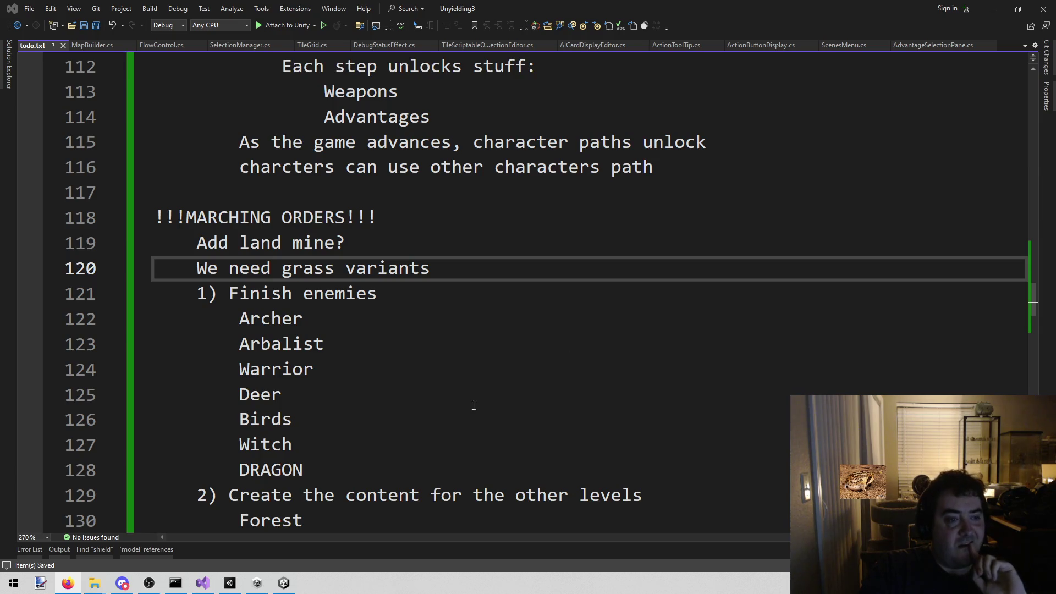
In the Unyielding3 editor, follow the earliest console error to BattleController.cs line 143
{"action": "left_click", "coordinate": [255, 590]}
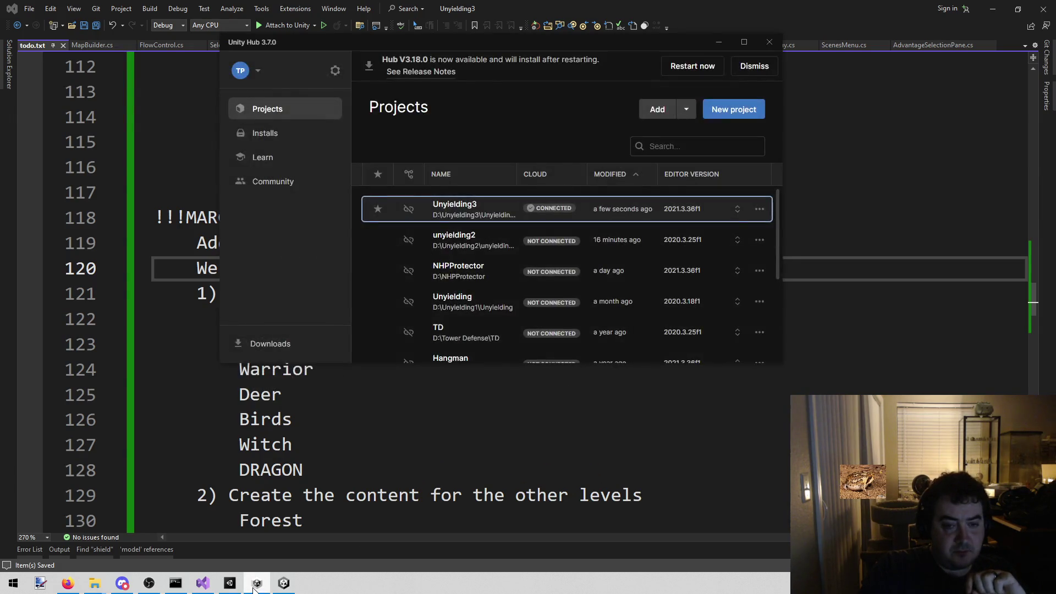
{"action": "left_click", "coordinate": [256, 584]}
{"action": "left_click", "coordinate": [284, 583]}
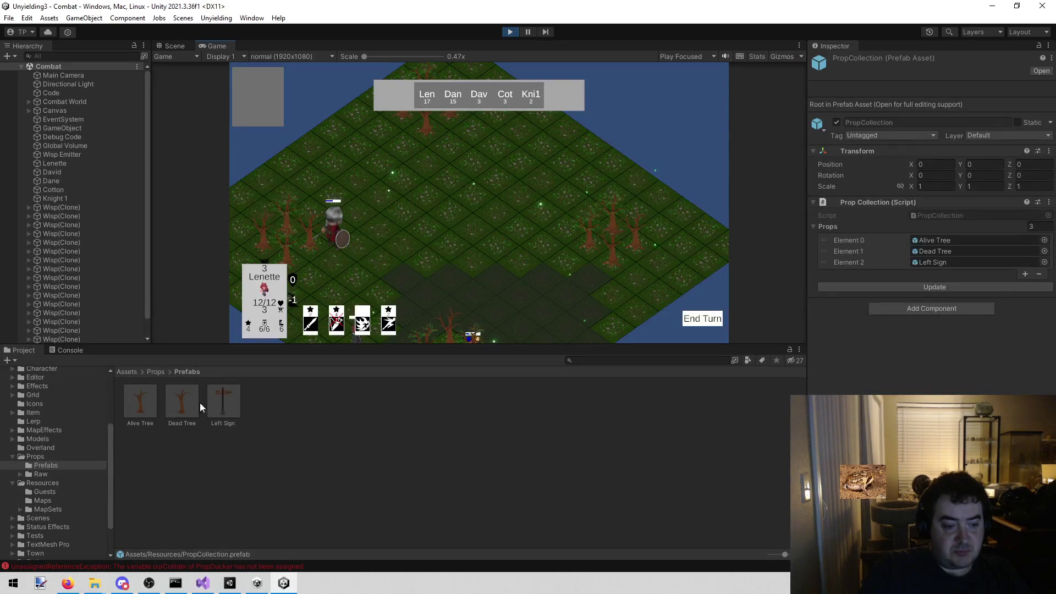
{"action": "left_click", "coordinate": [68, 350]}
{"action": "scroll", "coordinate": [191, 381], "scroll_direction": "up", "scroll_amount": 10}
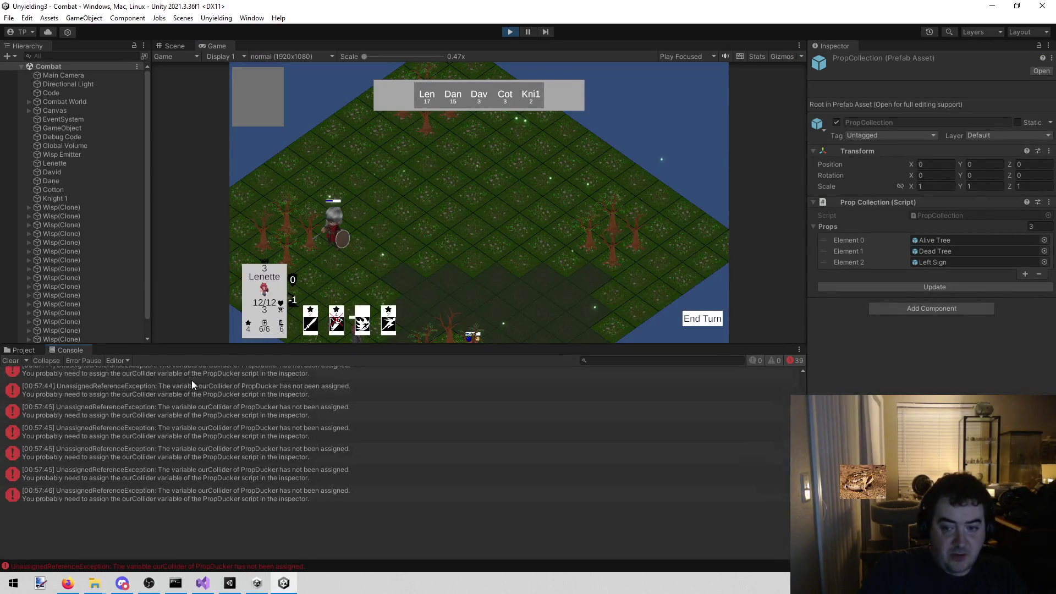
{"action": "left_click", "coordinate": [192, 380]}
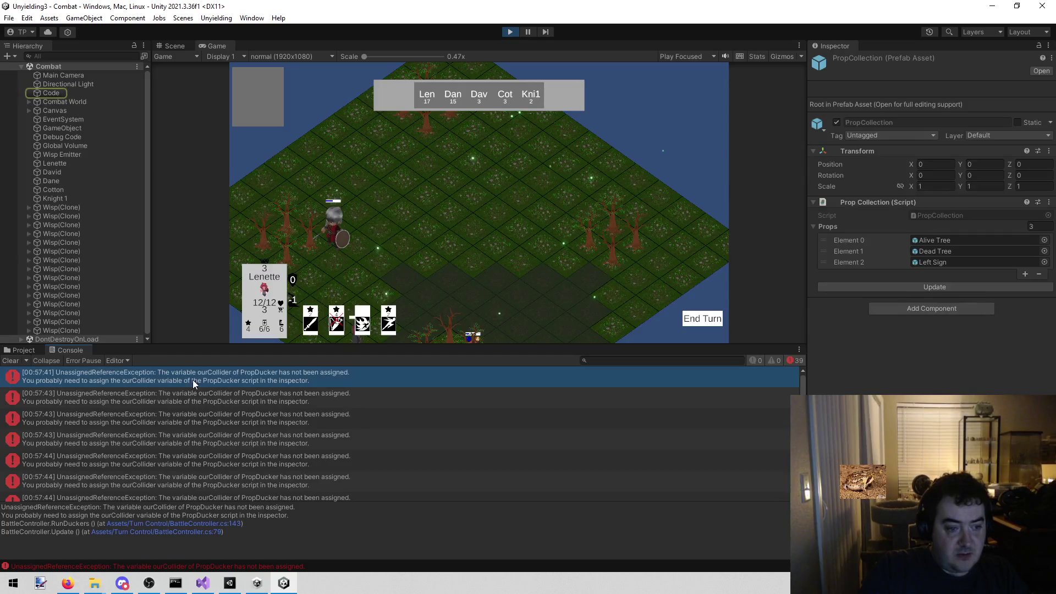
{"action": "left_click", "coordinate": [209, 524]}
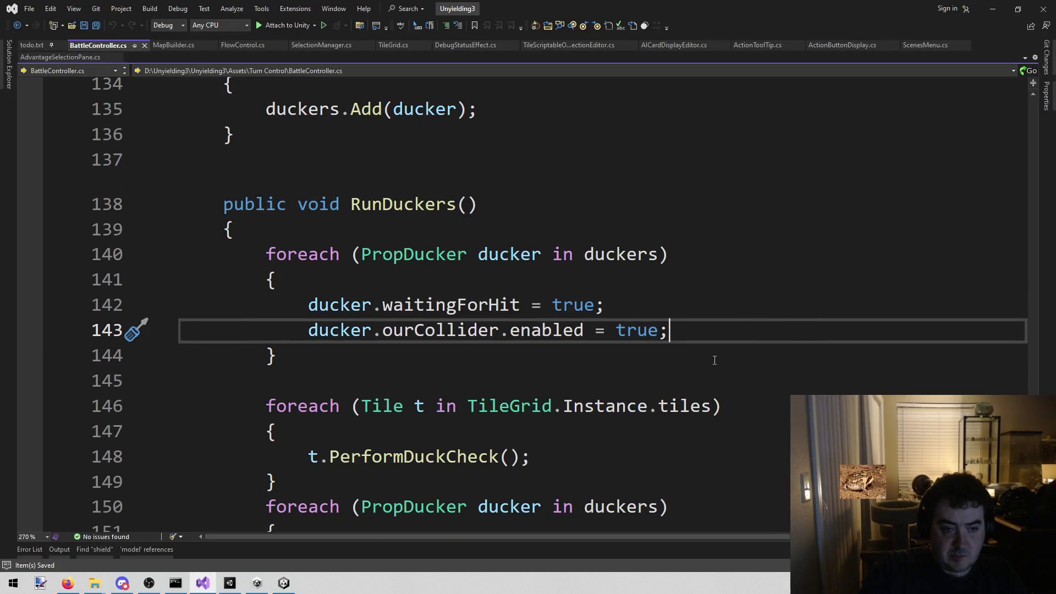
Review the ducker loop in RunDuckers, then return to the Unyielding3 Combat editor
{"action": "left_click", "coordinate": [620, 363]}
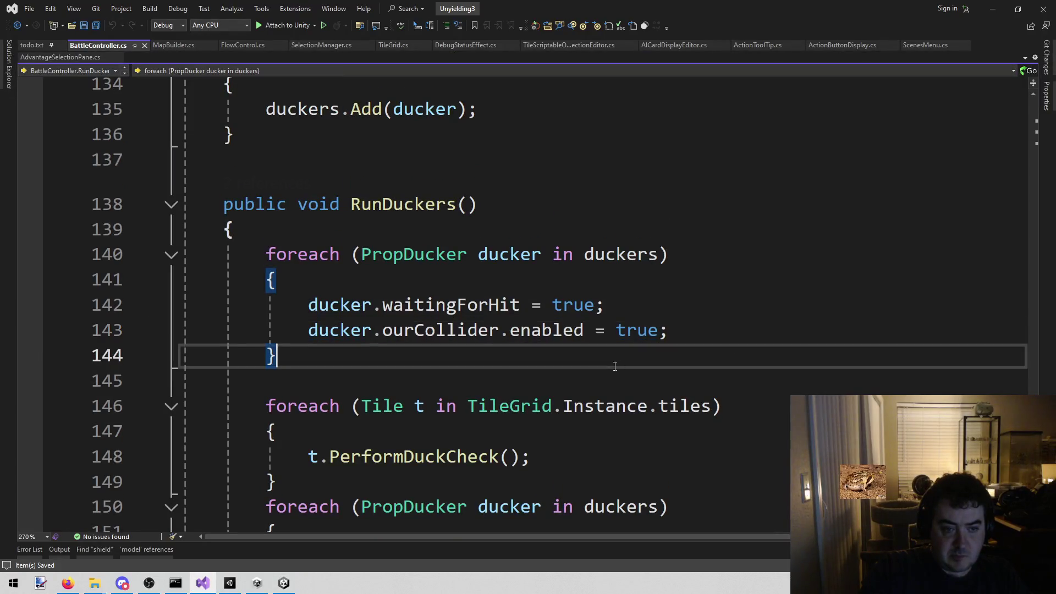
{"action": "left_click", "coordinate": [323, 311]}
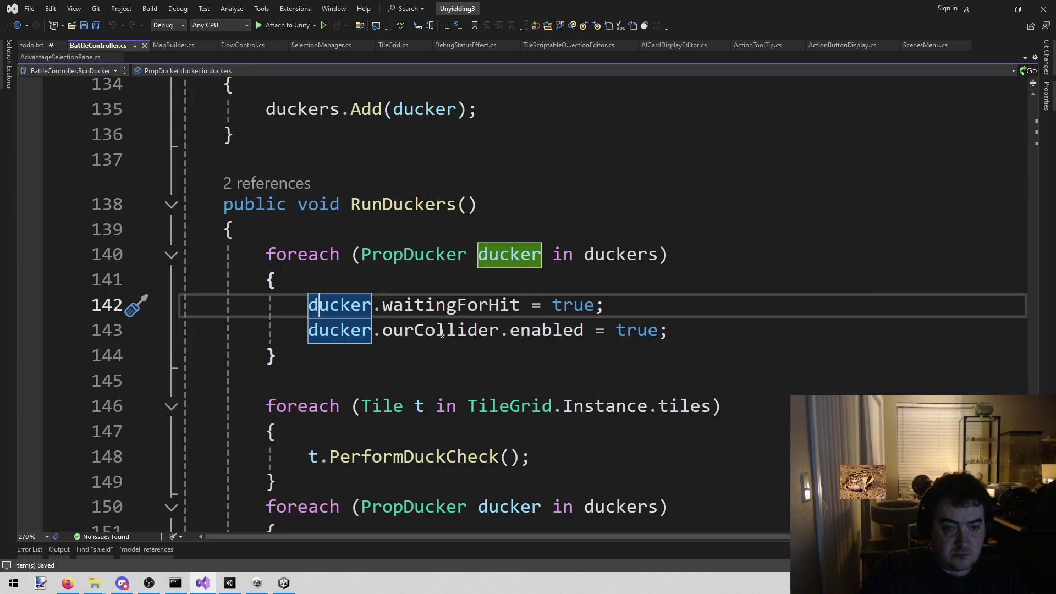
{"action": "left_click", "coordinate": [229, 583]}
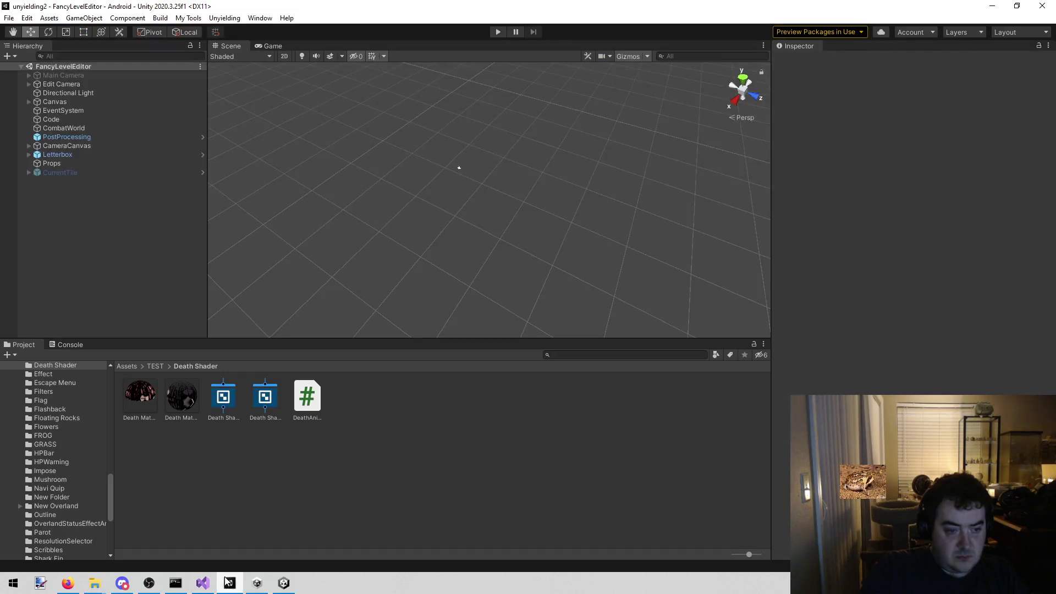
{"action": "left_click", "coordinate": [257, 583]}
{"action": "left_click", "coordinate": [256, 583]}
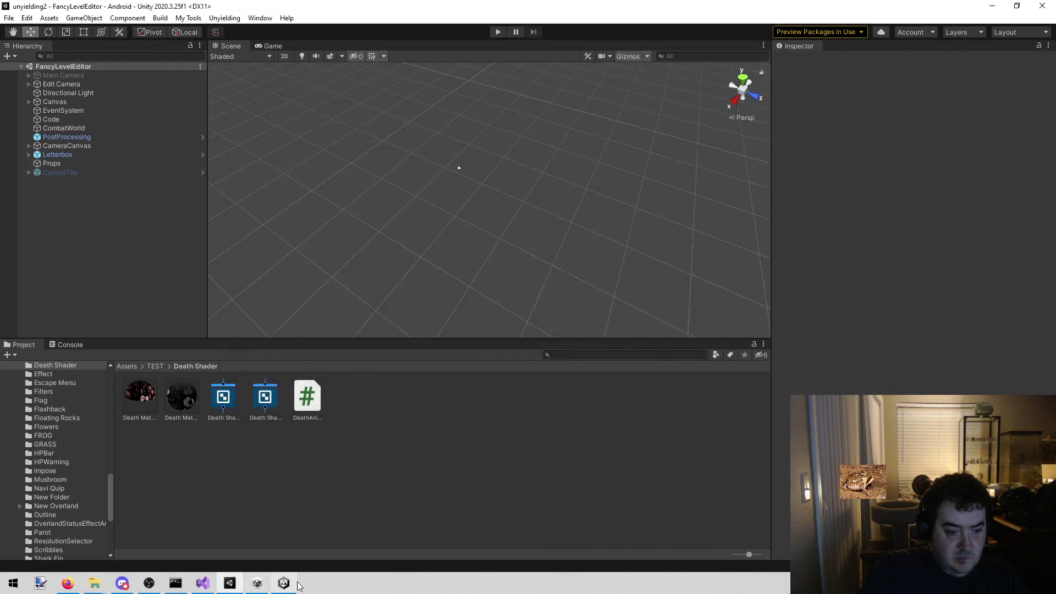
{"action": "left_click", "coordinate": [283, 583]}
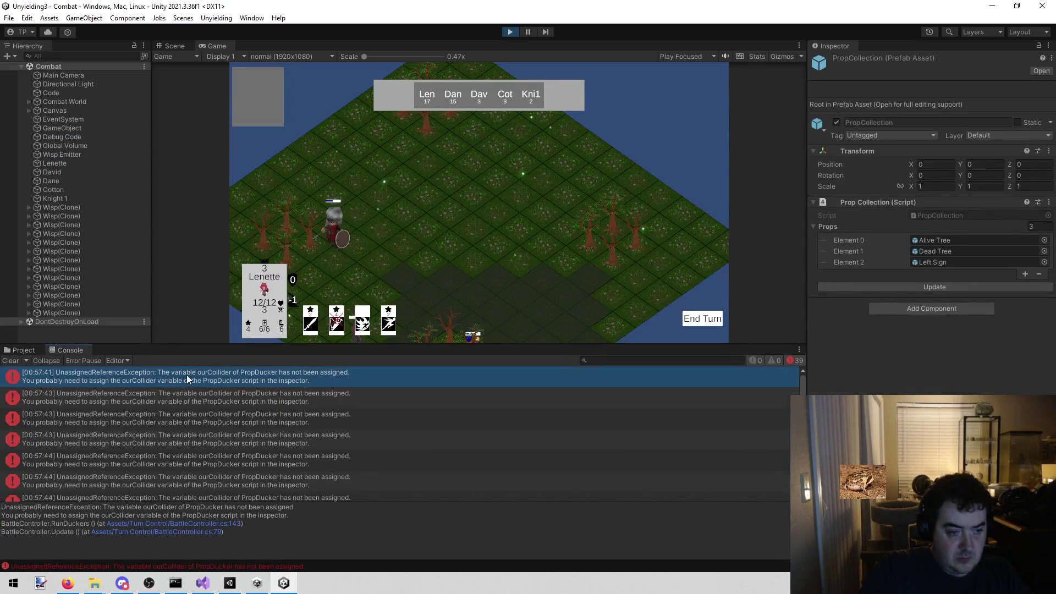
Check the ourCollider field on the failing line 143, then return to the Unyielding3 editor
{"action": "left_click", "coordinate": [218, 522]}
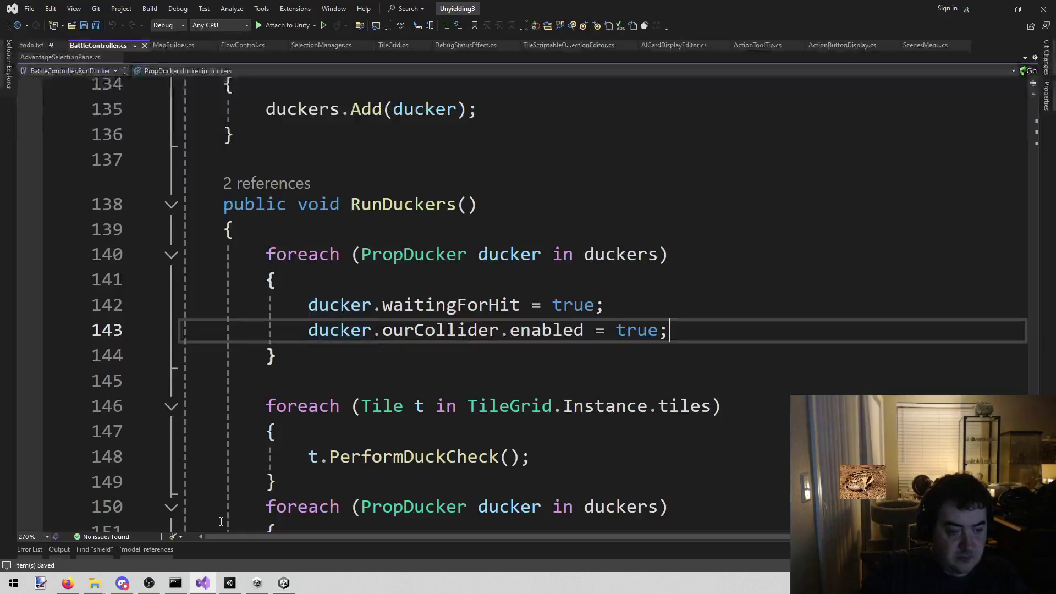
{"action": "double_click", "coordinate": [425, 330]}
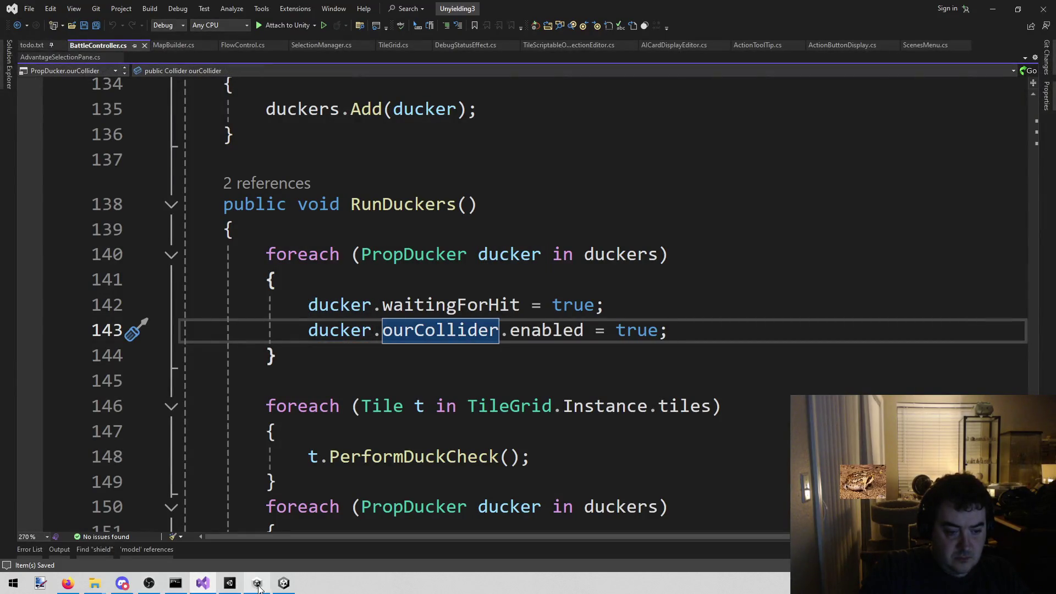
{"action": "left_click", "coordinate": [257, 584]}
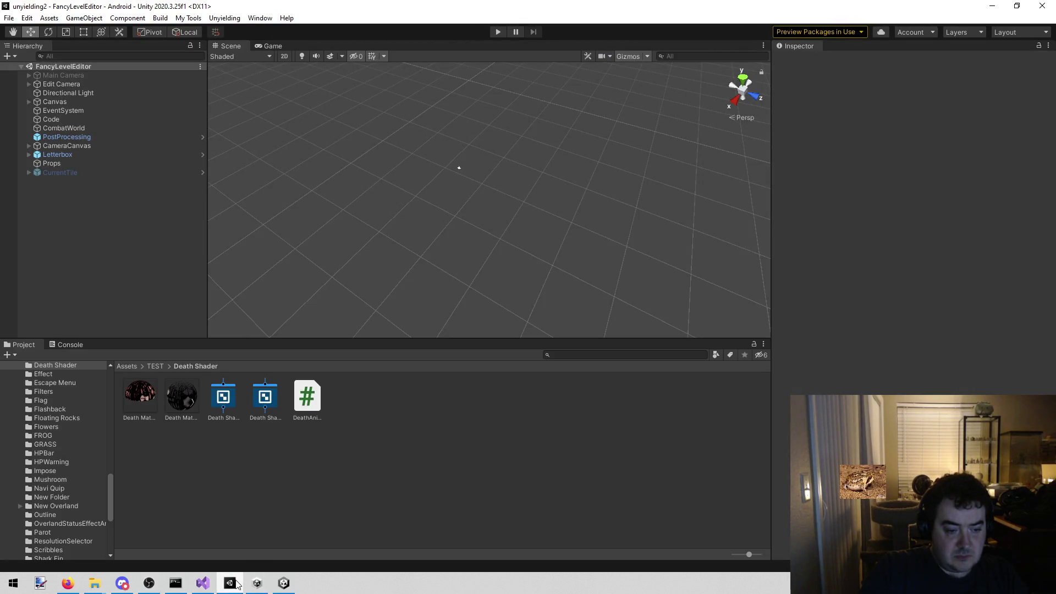
{"action": "mouse_move", "coordinate": [284, 583]}
{"action": "left_click", "coordinate": [289, 557]}
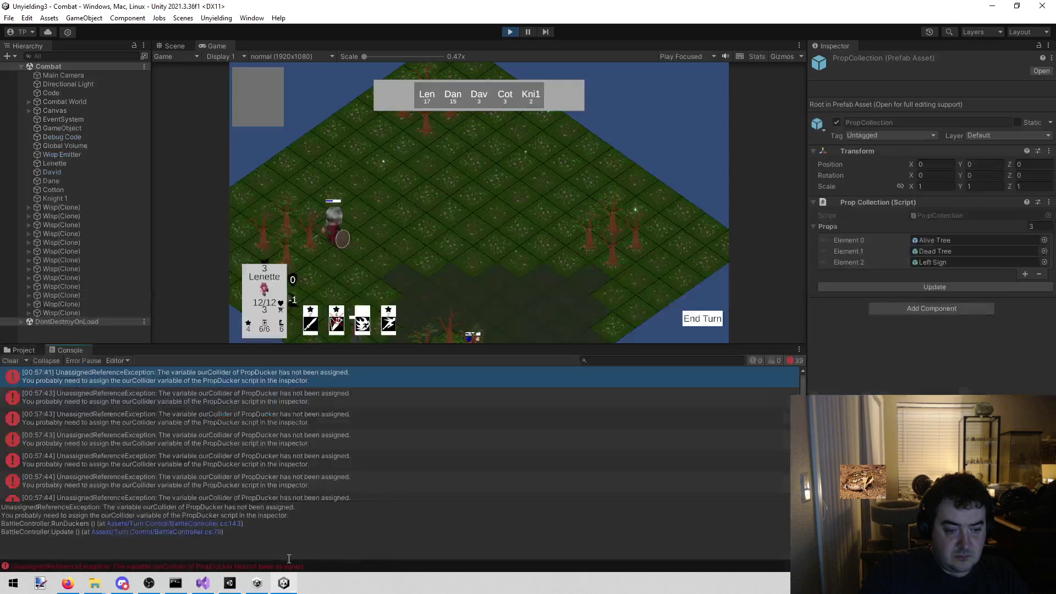
{"action": "left_click", "coordinate": [171, 47]}
Select the Dead Tree clone and check its Prop Ducker Our Collider, which reads None
{"action": "mouse_move", "coordinate": [383, 161]}
{"action": "left_mouse_down"}
{"action": "mouse_move", "coordinate": [441, 177]}
{"action": "mouse_move", "coordinate": [582, 165]}
{"action": "mouse_move", "coordinate": [398, 176]}
{"action": "mouse_move", "coordinate": [448, 173]}
{"action": "left_mouse_up"}
{"action": "left_click", "coordinate": [446, 175]}
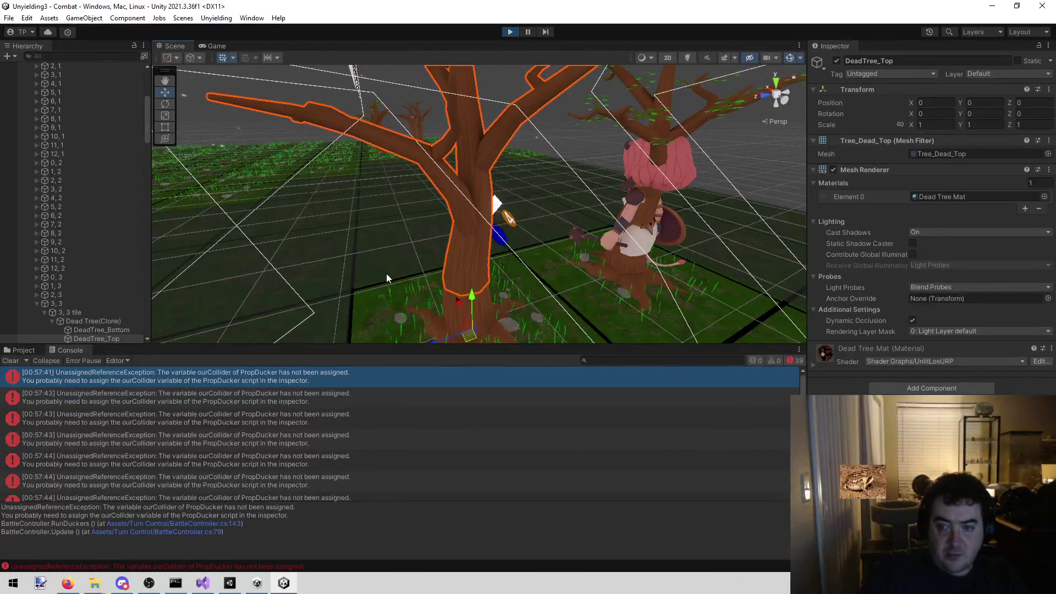
{"action": "scroll", "coordinate": [132, 237], "scroll_direction": "down", "scroll_amount": 3}
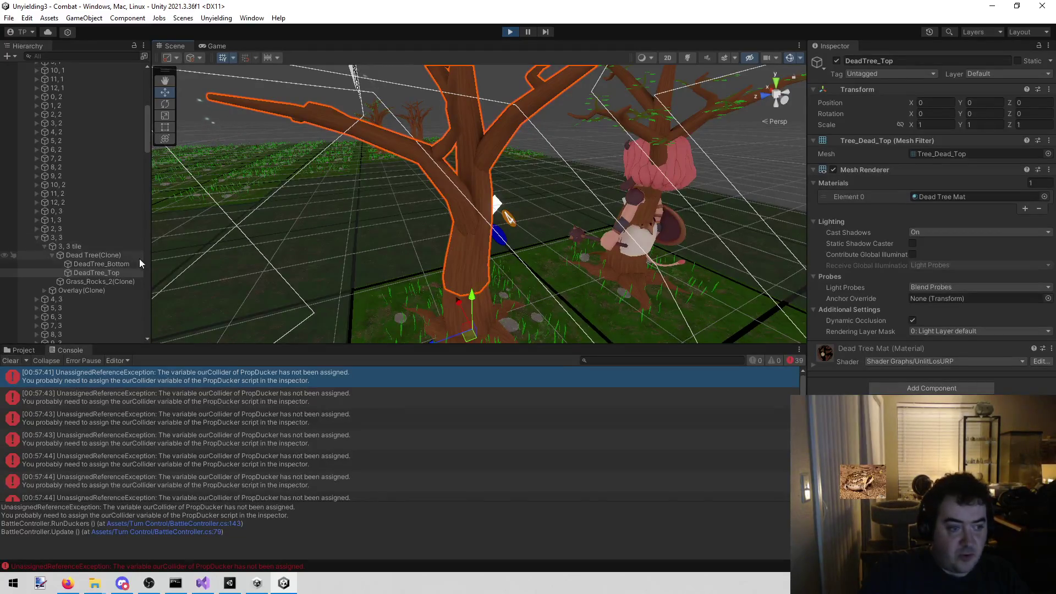
{"action": "left_click", "coordinate": [92, 256]}
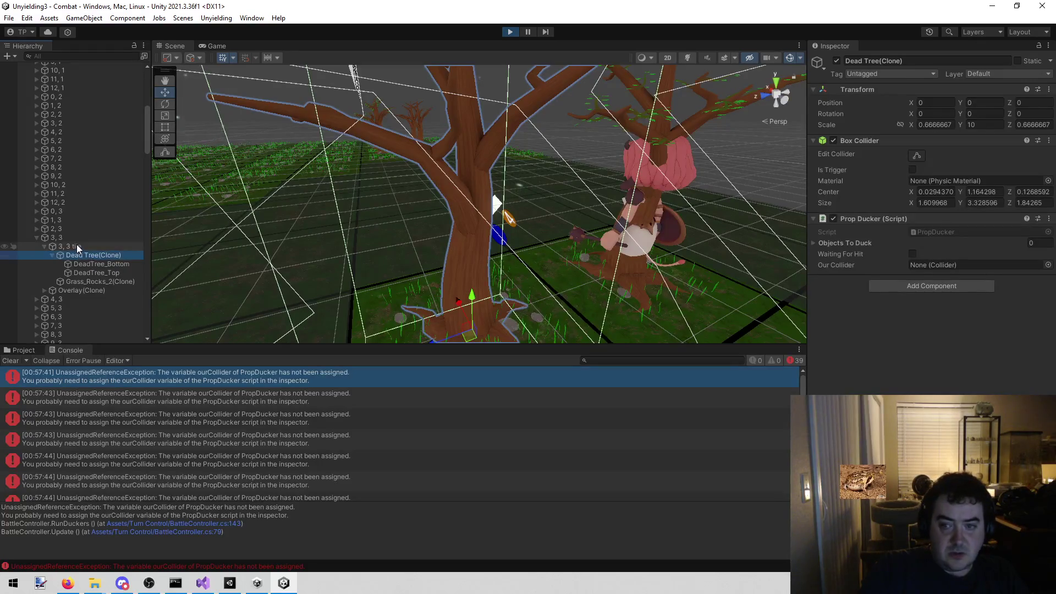
Select the Alive Tree clone and ping the Box Collider its Our Collider references
{"action": "left_click_drag", "start_coordinate": [239, 222], "coordinate": [620, 205]}
{"action": "left_click", "coordinate": [620, 206]}
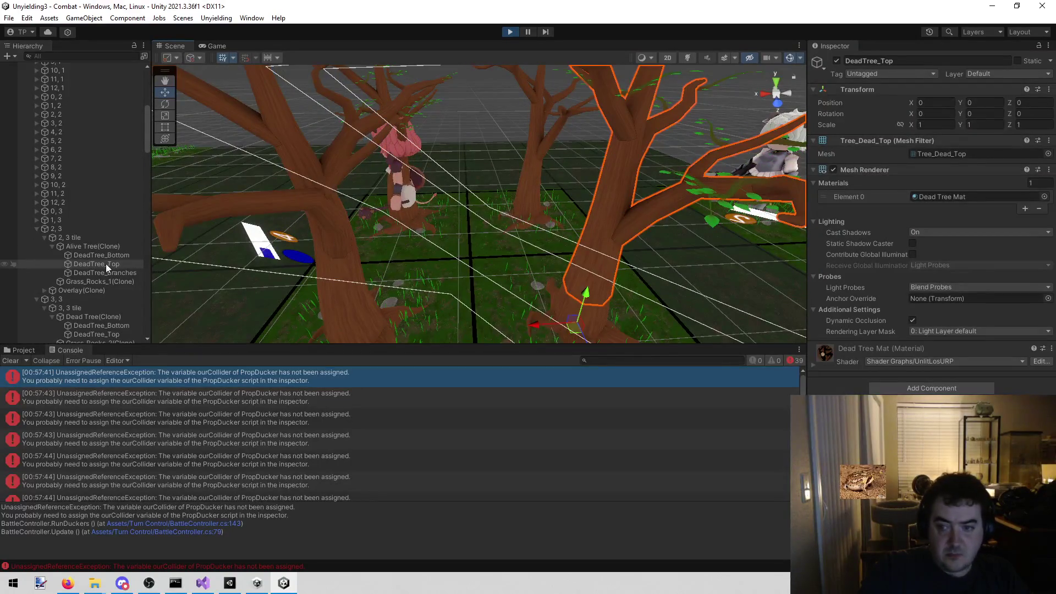
{"action": "left_click", "coordinate": [95, 247]}
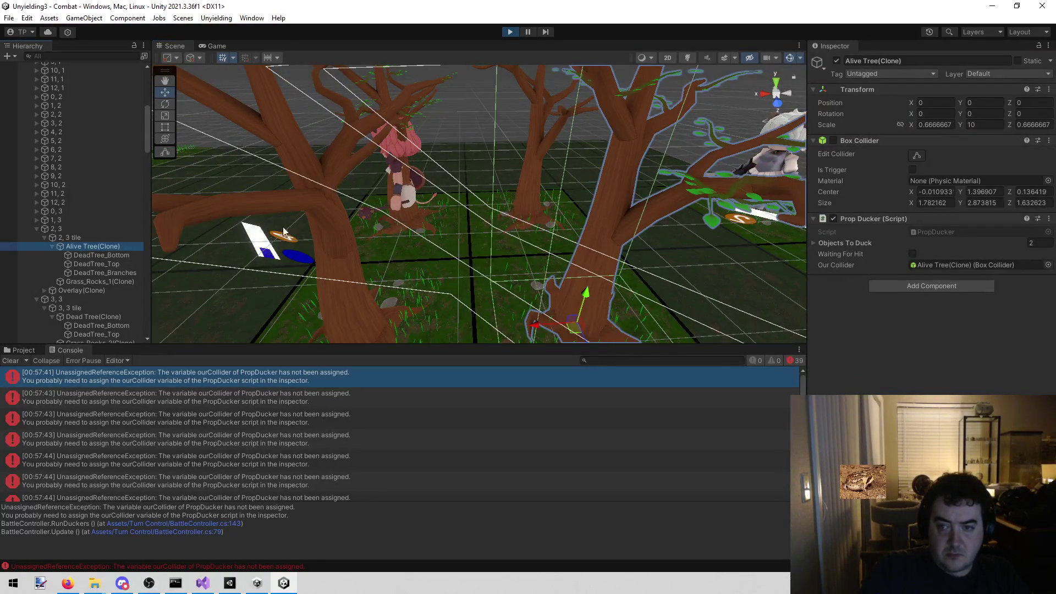
{"action": "left_click", "coordinate": [968, 268]}
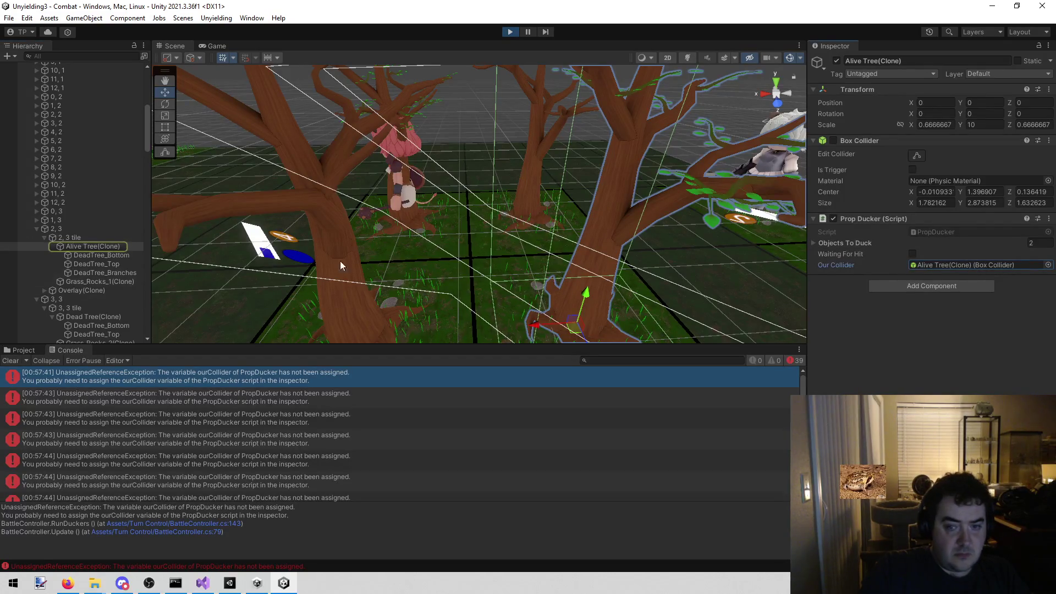
{"action": "mouse_move", "coordinate": [612, 270]}
{"action": "left_mouse_down"}
{"action": "mouse_move", "coordinate": [519, 149]}
{"action": "mouse_move", "coordinate": [349, 255]}
{"action": "mouse_move", "coordinate": [217, 200]}
{"action": "mouse_move", "coordinate": [30, 238]}
{"action": "mouse_move", "coordinate": [885, 241]}
{"action": "mouse_move", "coordinate": [753, 131]}
{"action": "left_mouse_up"}
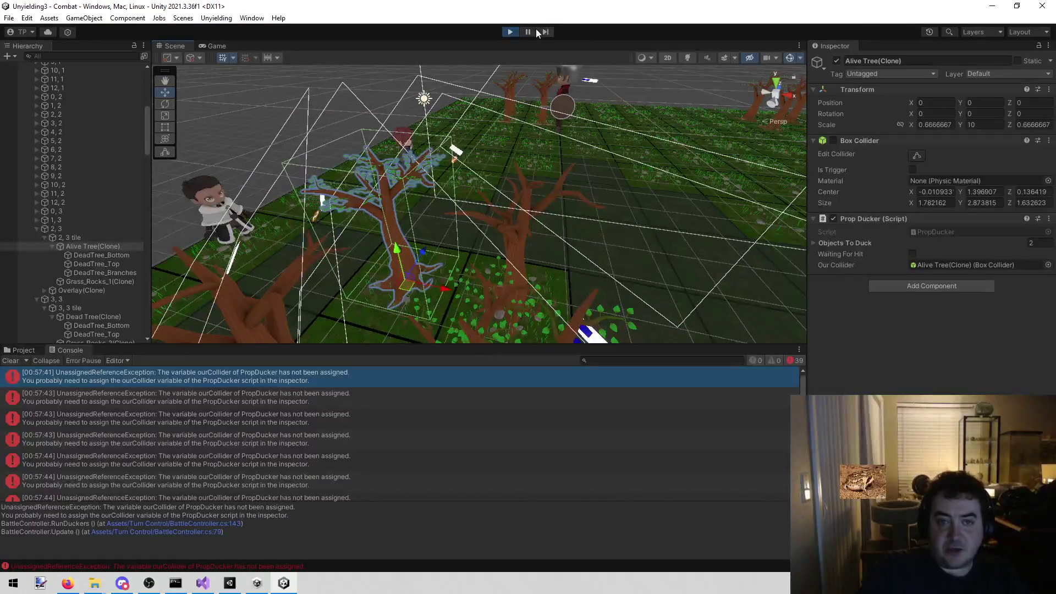
Stop play, clear the console, and drag Dead Tree's Box Collider into its Prop Ducker Our Collider
{"action": "left_click", "coordinate": [506, 33]}
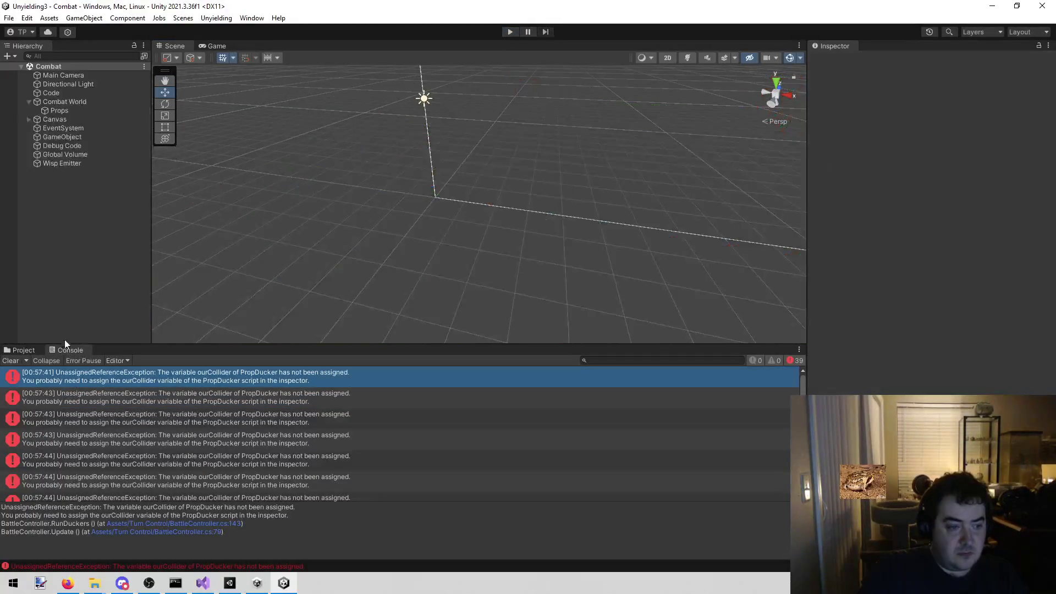
{"action": "left_click", "coordinate": [13, 360]}
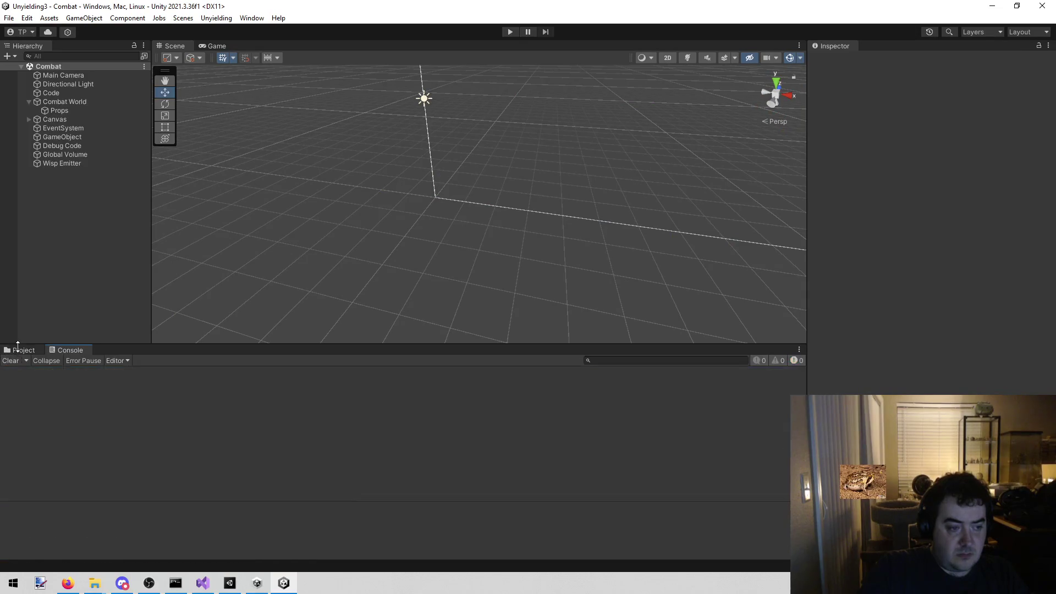
{"action": "left_click", "coordinate": [32, 352]}
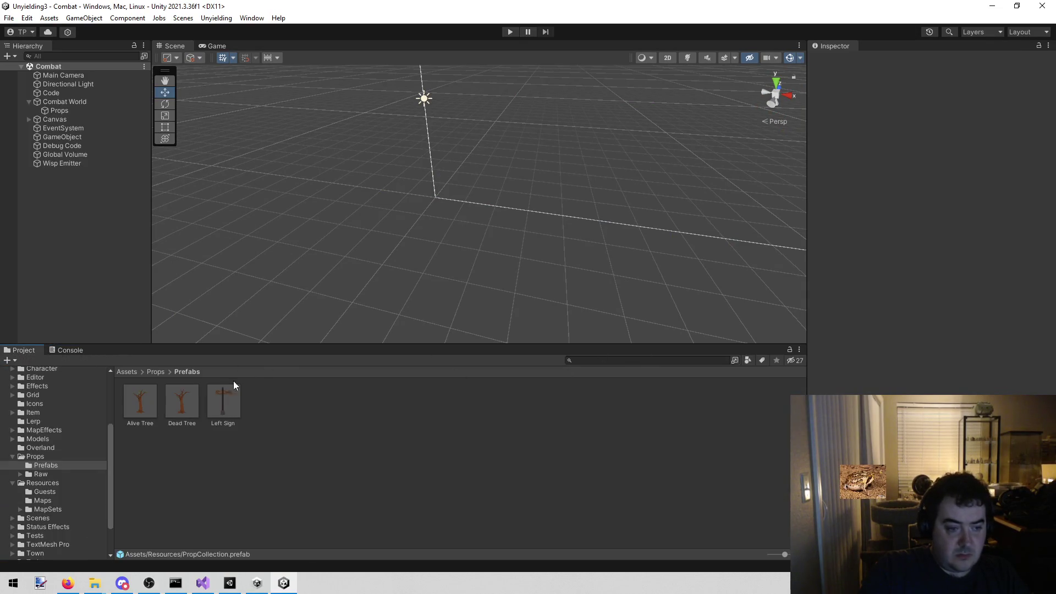
{"action": "double_click", "coordinate": [191, 400]}
{"action": "mouse_move", "coordinate": [564, 198]}
{"action": "left_mouse_down"}
{"action": "mouse_move", "coordinate": [549, 165]}
{"action": "mouse_move", "coordinate": [405, 162]}
{"action": "mouse_move", "coordinate": [214, 229]}
{"action": "mouse_move", "coordinate": [1050, 236]}
{"action": "mouse_move", "coordinate": [66, 203]}
{"action": "mouse_move", "coordinate": [1018, 187]}
{"action": "mouse_move", "coordinate": [841, 175]}
{"action": "mouse_move", "coordinate": [960, 169]}
{"action": "mouse_move", "coordinate": [764, 169]}
{"action": "mouse_move", "coordinate": [681, 228]}
{"action": "left_mouse_up"}
{"action": "left_click_drag", "start_coordinate": [903, 205], "coordinate": [941, 263]}
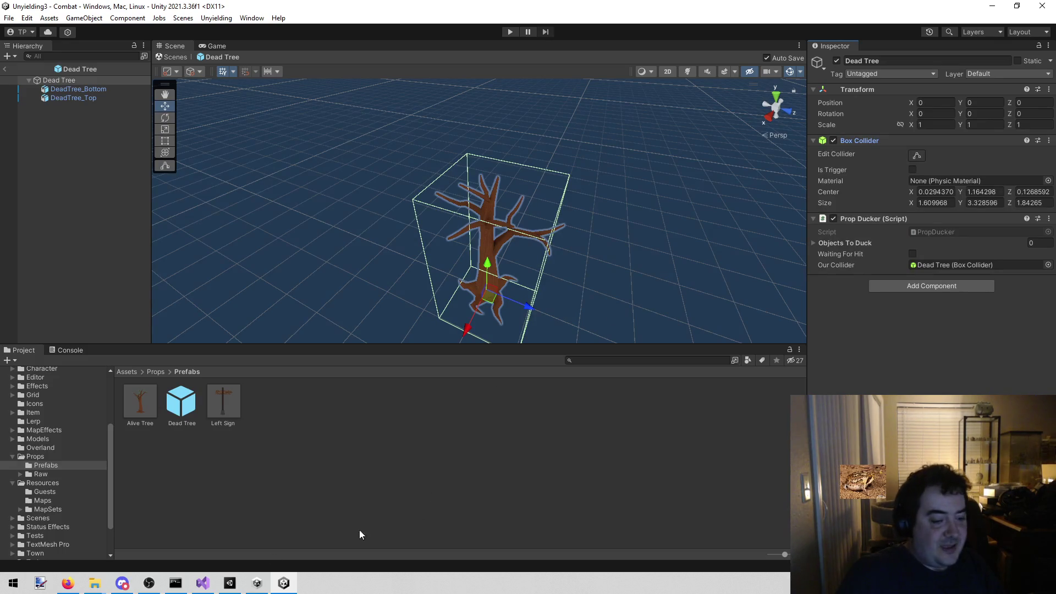
Back in Visual Studio, open Scratch.cs through the quick file search
{"action": "left_click", "coordinate": [201, 582]}
{"action": "left_click", "coordinate": [463, 254]}
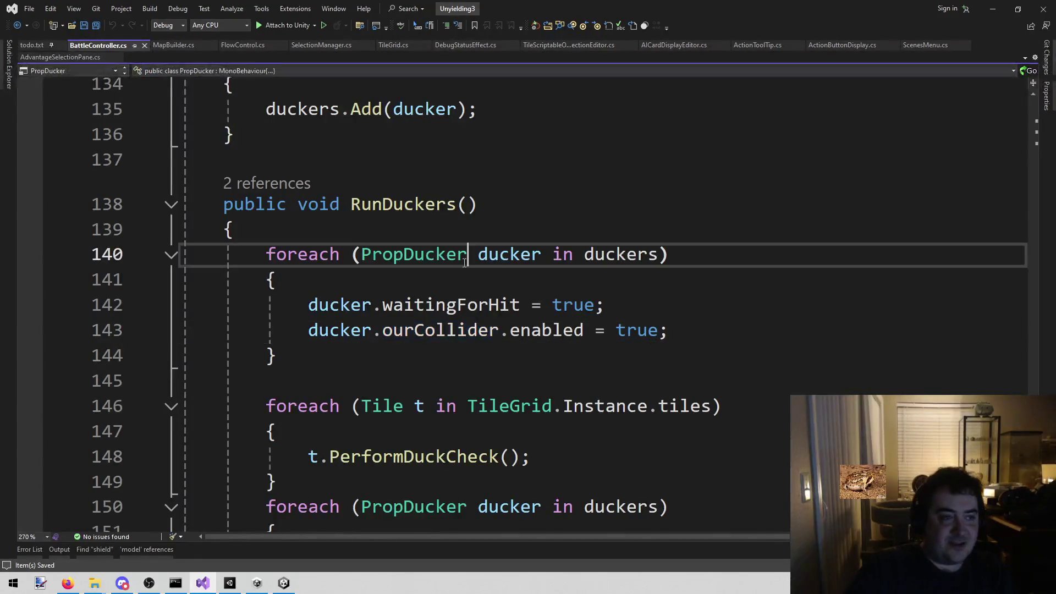
{"action": "key", "text": "alt+shift+o"}
{"action": "type", "text": "s Scratch"}
{"action": "key", "text": "Return"}
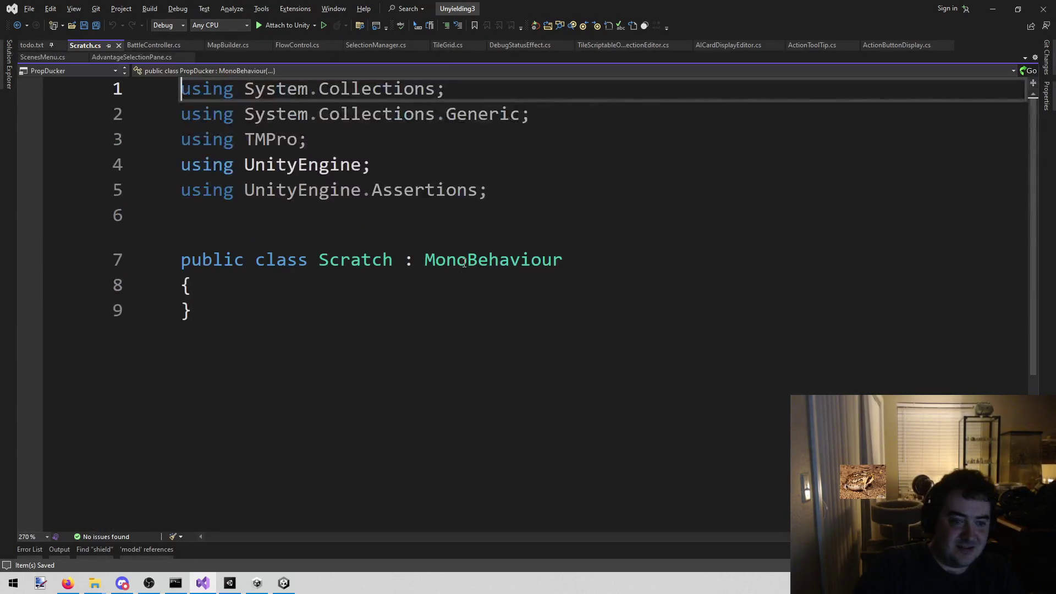
Write a temporary out-of-memory comment in the Scratch class, then delete it and save
{"action": "left_click", "coordinate": [243, 279]}
{"action": "key", "text": "Return"}
{"action": "type", "text": "//"}
{"action": "type", "text": "Ear"}
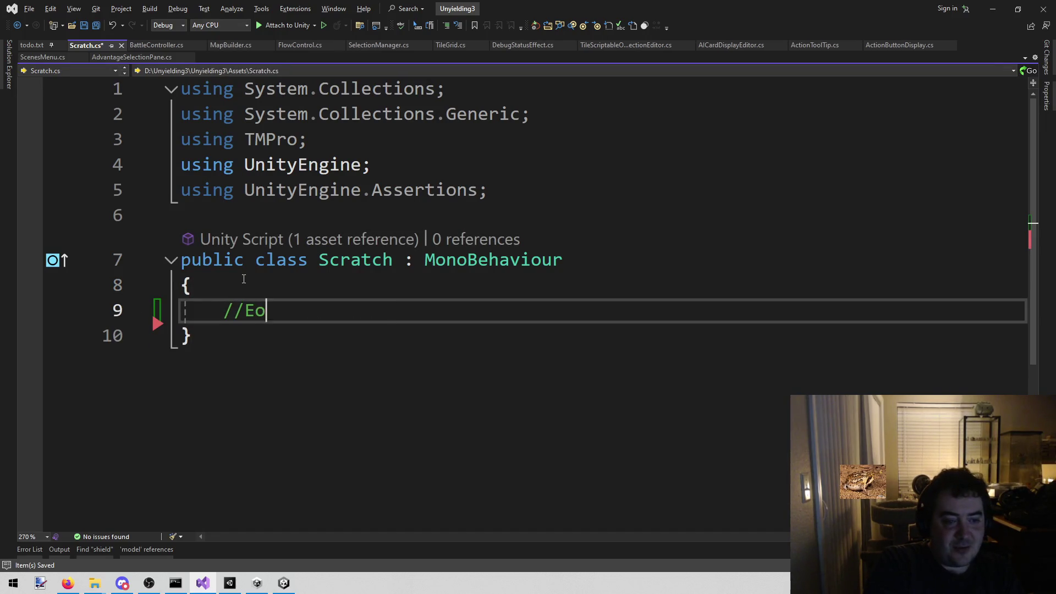
{"action": "key", "text": "BackSpace"}
{"action": "key", "text": "BackSpace"}
{"action": "type", "text": "rror: "}
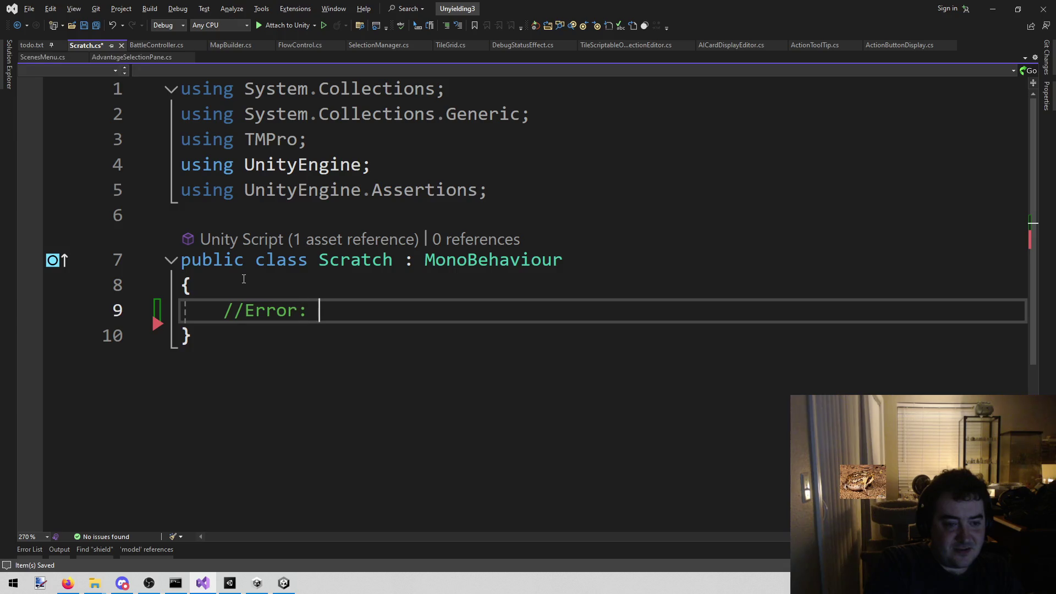
{"action": "type", "text": "Out of me"}
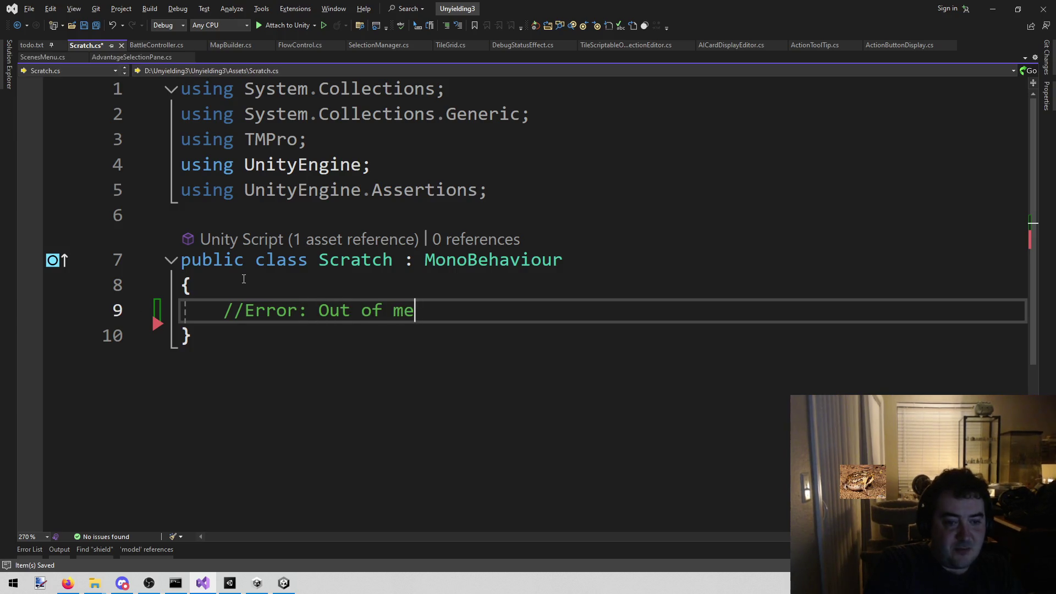
{"action": "type", "text": "mory,."}
{"action": "key", "text": "BackSpace"}
{"action": "key", "text": "BackSpace"}
{"action": "type", "text": "tell steve you ran "}
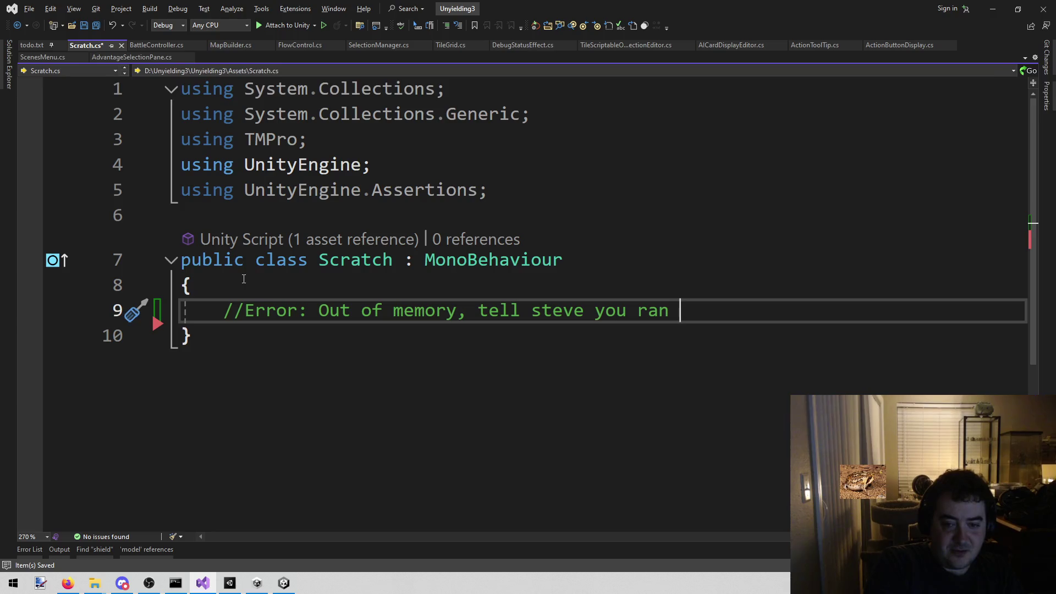
{"action": "type", "text": "into this"}
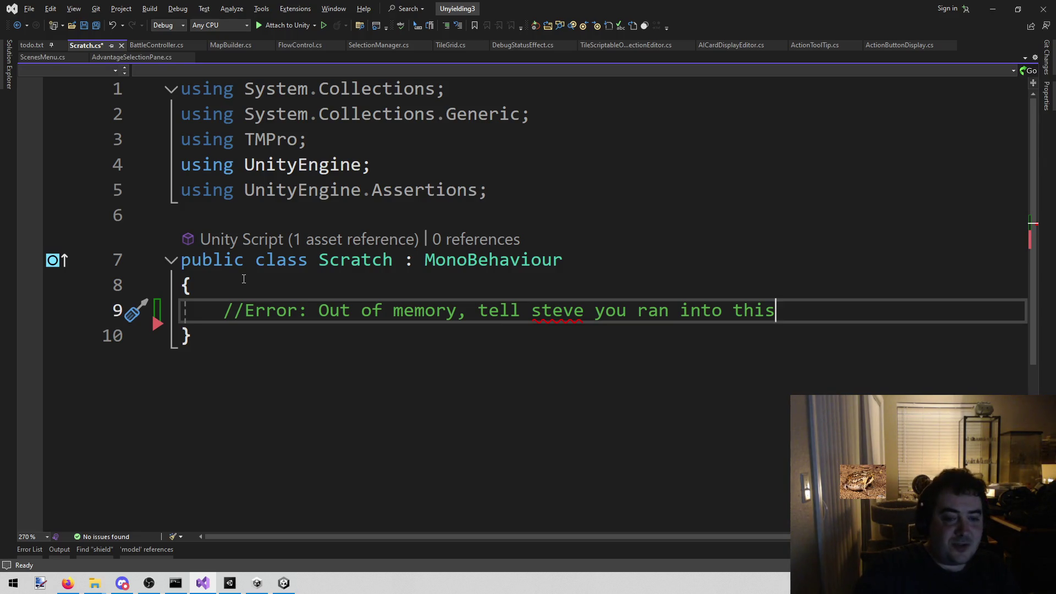
{"action": "mouse_move", "coordinate": [330, 310]}
{"action": "left_mouse_down"}
{"action": "mouse_move", "coordinate": [636, 283]}
{"action": "mouse_move", "coordinate": [774, 309]}
{"action": "mouse_move", "coordinate": [823, 293]}
{"action": "mouse_move", "coordinate": [223, 310]}
{"action": "left_mouse_up"}
{"action": "key", "text": "Delete"}
{"action": "key", "text": "ctrl+s"}
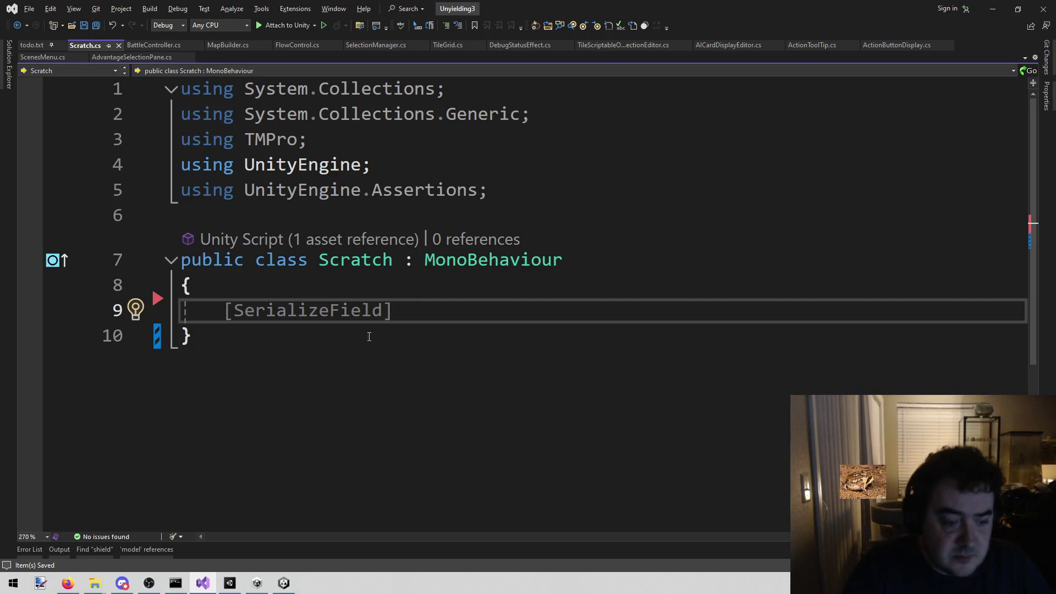
Let Unity recompile the scripts, then play-test the combat map and stop it
{"action": "left_click", "coordinate": [284, 583]}
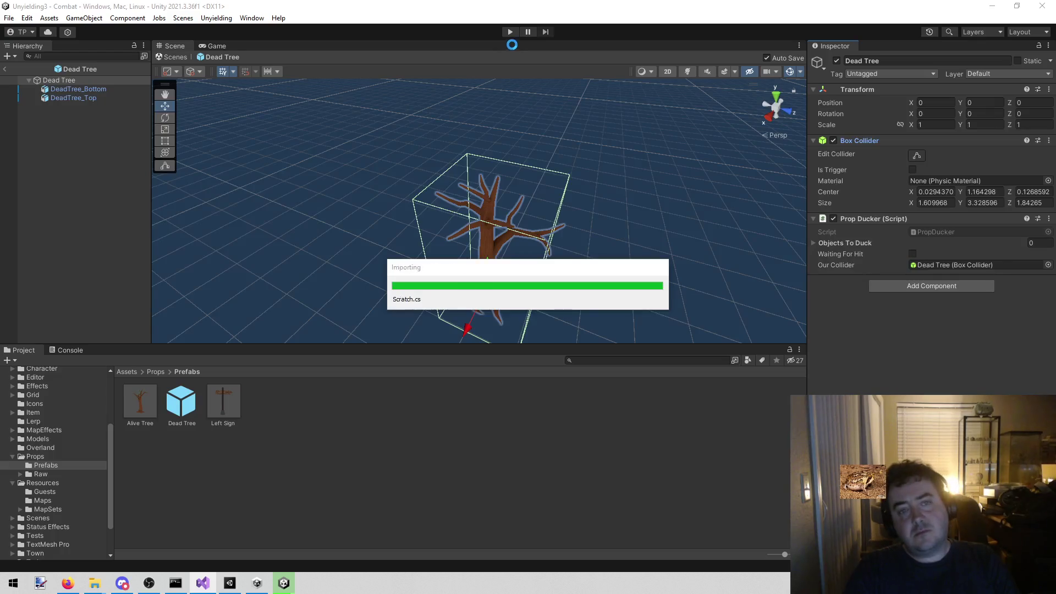
{"action": "left_click", "coordinate": [512, 33]}
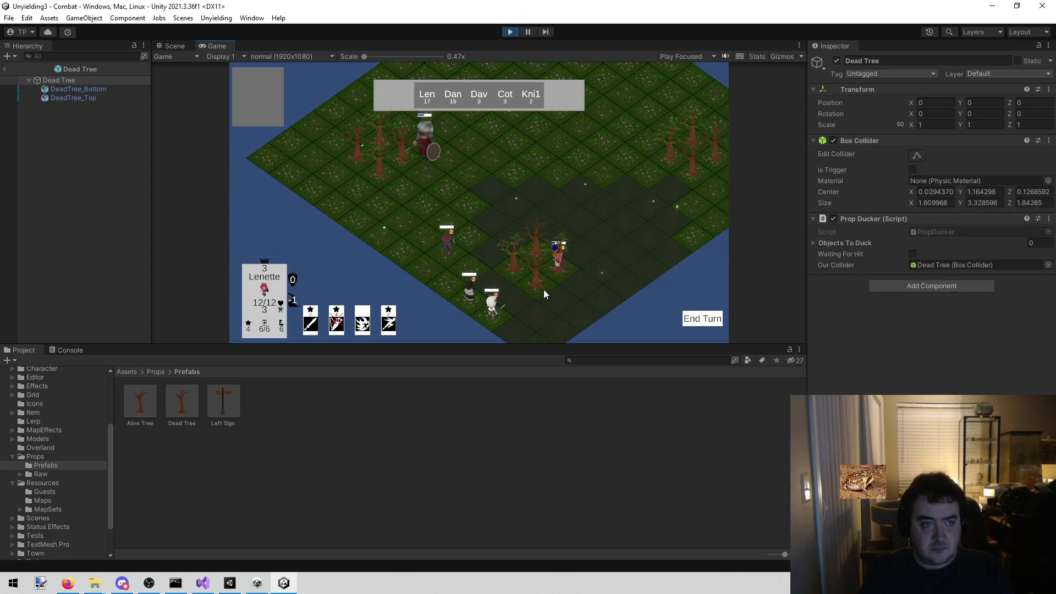
{"action": "left_click", "coordinate": [510, 31]}
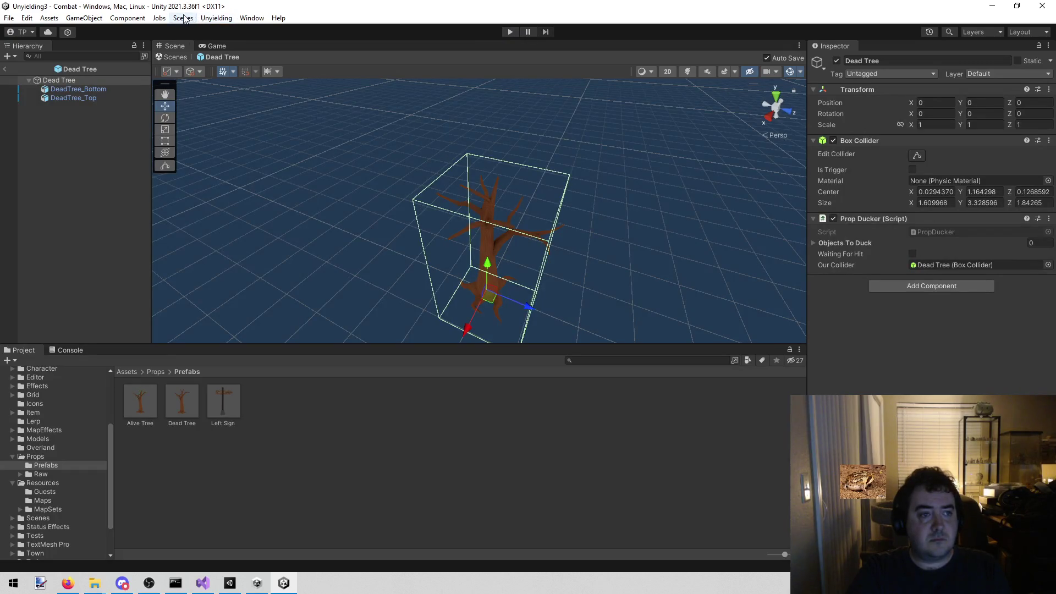
Leave the Dead Tree prefab and return to the Combat scene
{"action": "left_click", "coordinate": [212, 22]}
{"action": "mouse_move", "coordinate": [183, 18]}
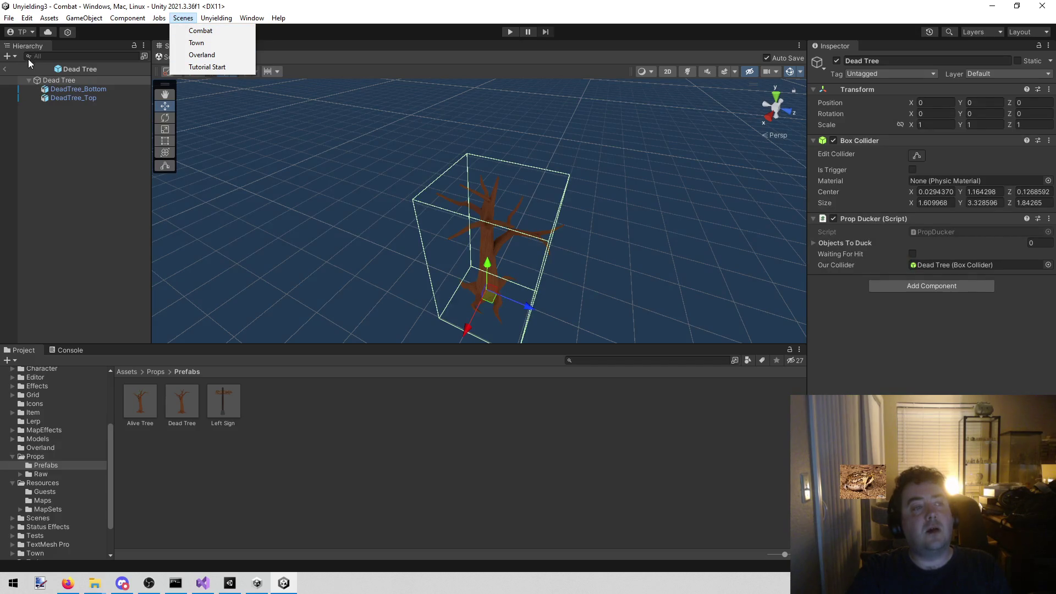
{"action": "left_click", "coordinate": [13, 68]}
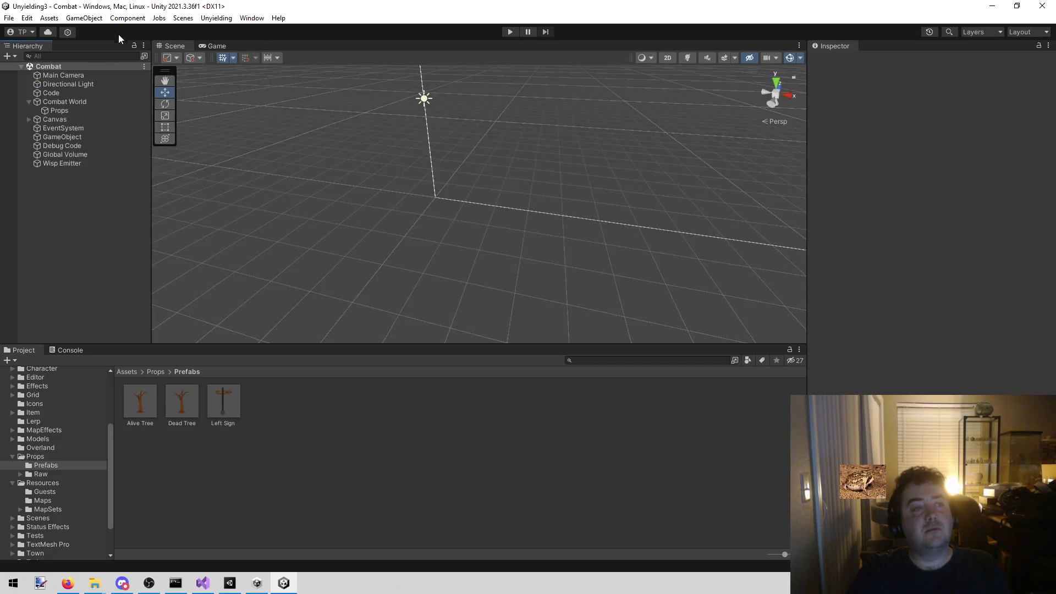
Load the TutorialStart scene from the Scenes menu and start play mode
{"action": "left_click", "coordinate": [186, 19]}
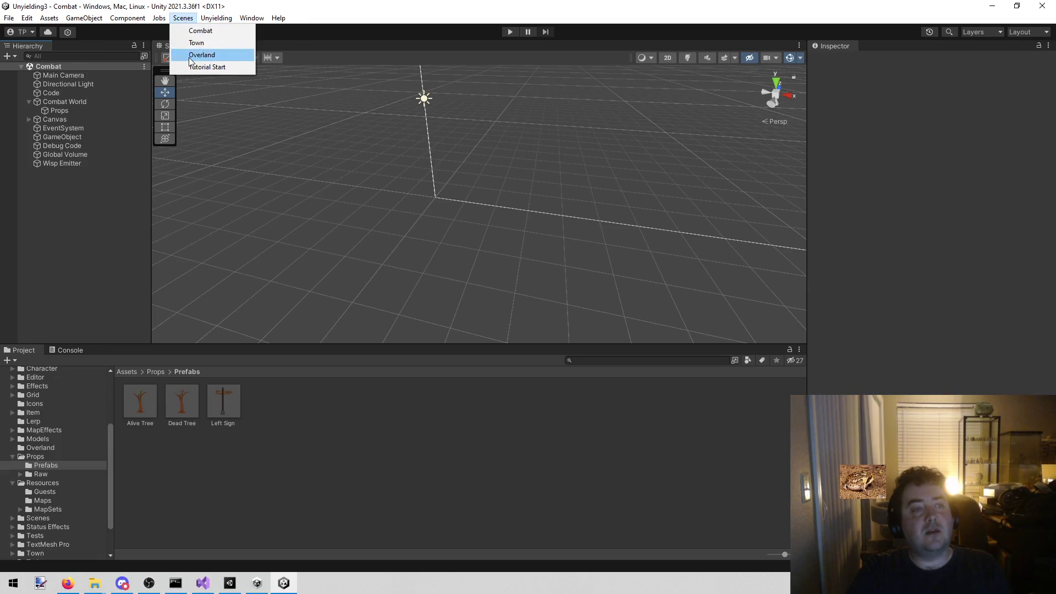
{"action": "mouse_move", "coordinate": [157, 19]}
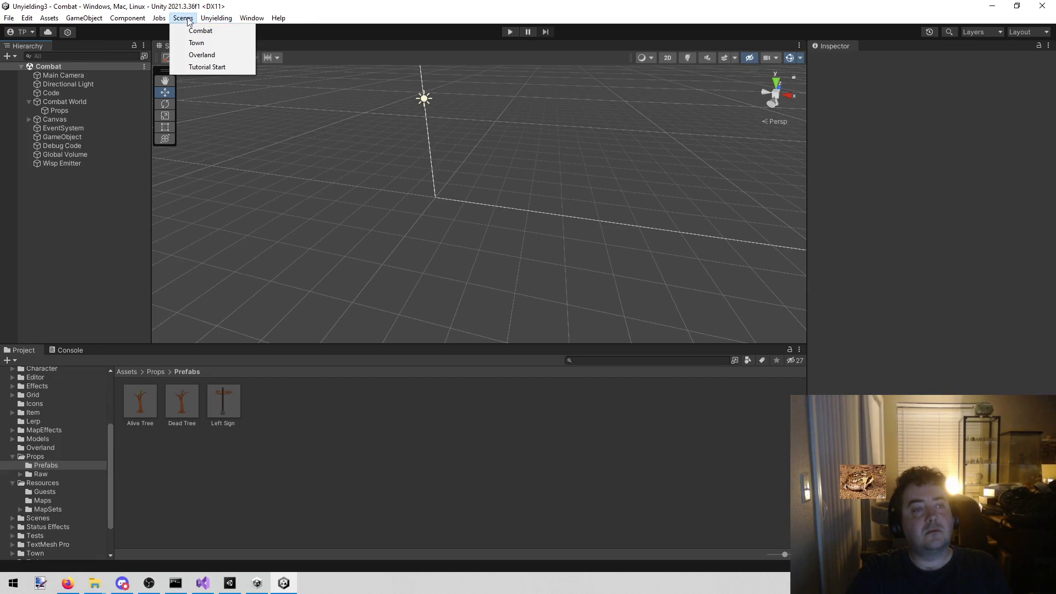
{"action": "left_click", "coordinate": [202, 67]}
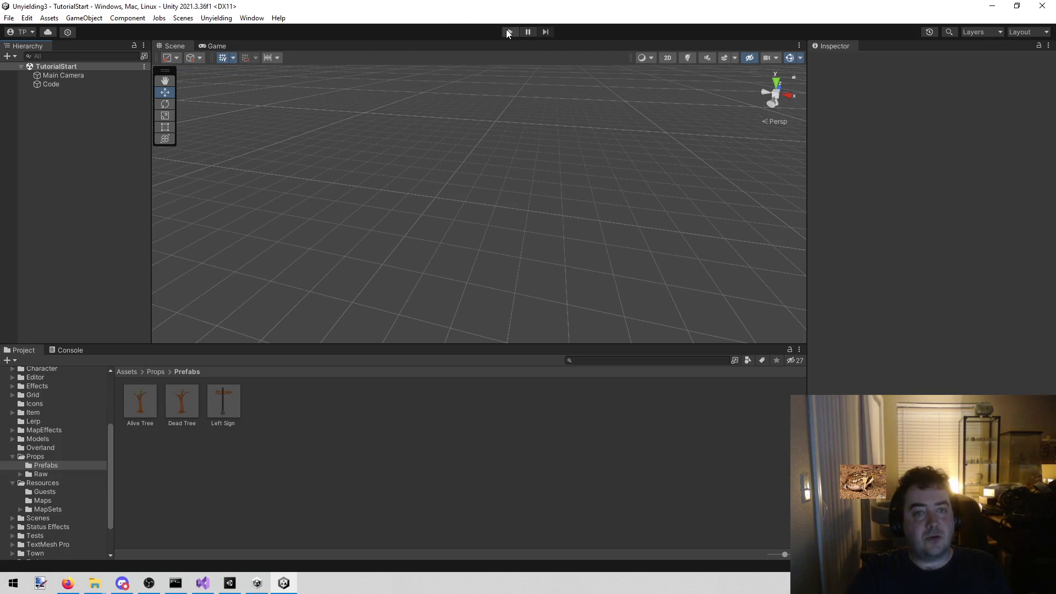
{"action": "left_click", "coordinate": [507, 32]}
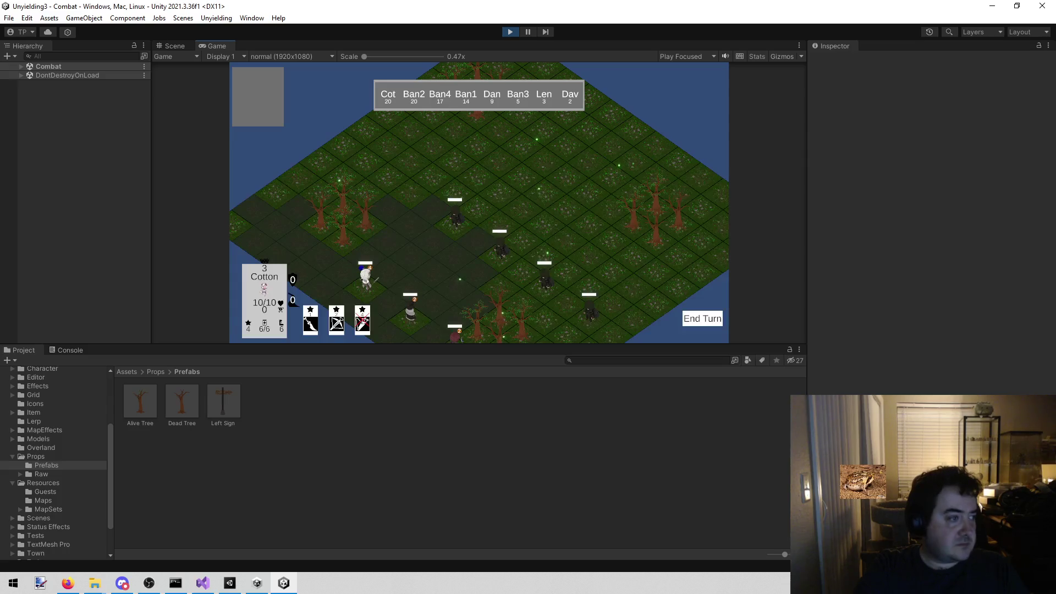
{"action": "key", "text": "alt+Tab"}
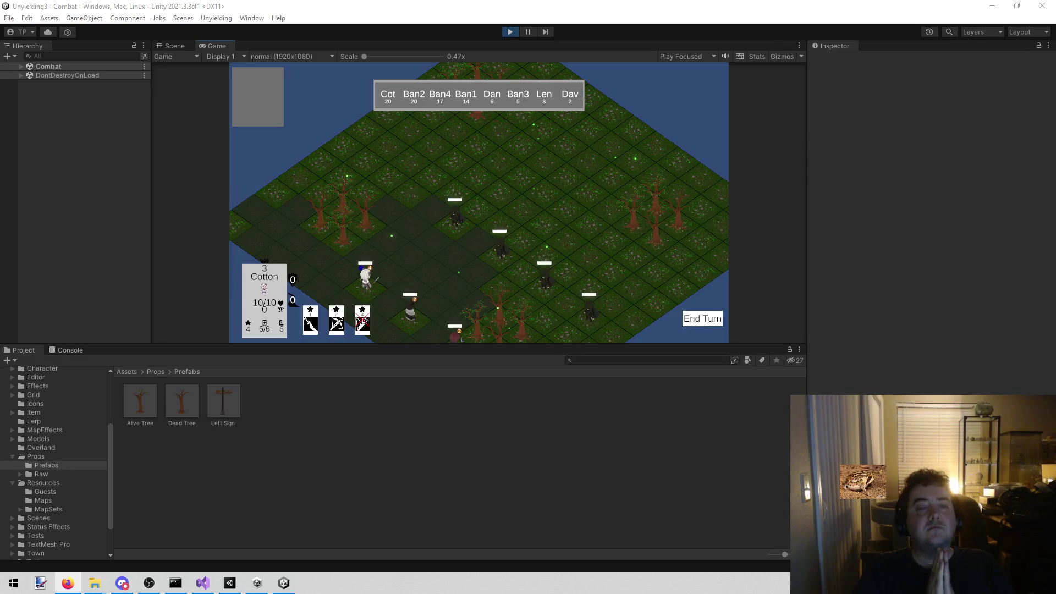
{"action": "left_click", "coordinate": [603, 107]}
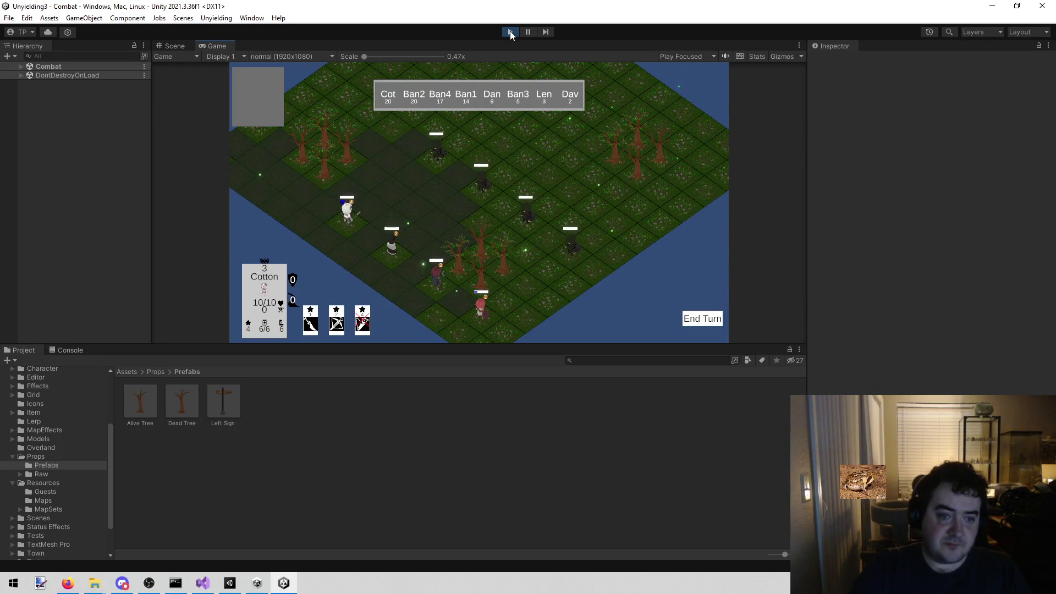
{"action": "key", "text": "alt+Tab"}
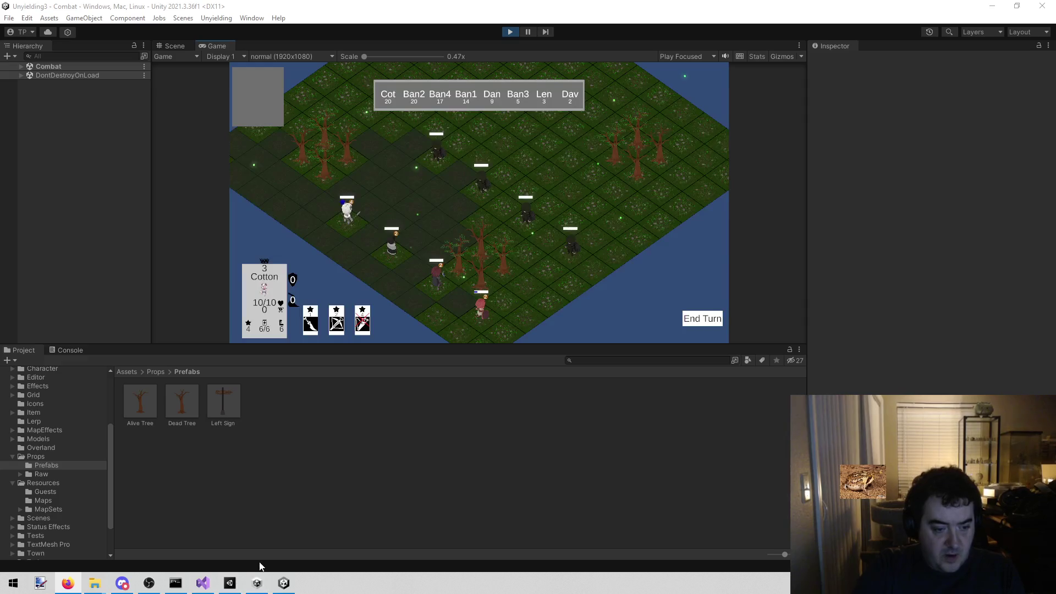
{"action": "left_click", "coordinate": [203, 583]}
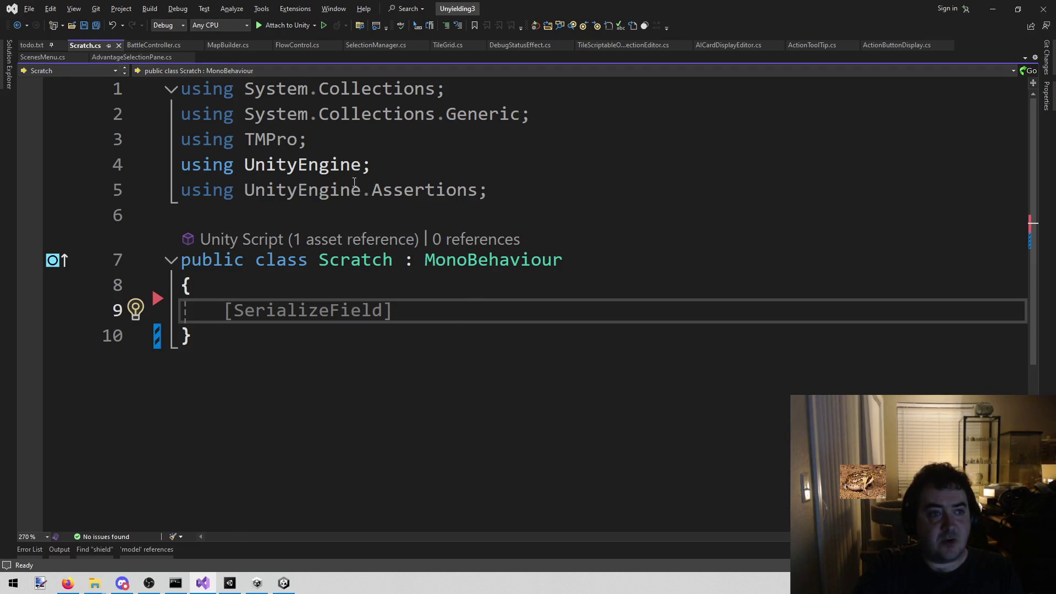
Show MapBuilder.cs at its TestMap2.txt load line and close the Find bar
{"action": "left_click", "coordinate": [223, 47]}
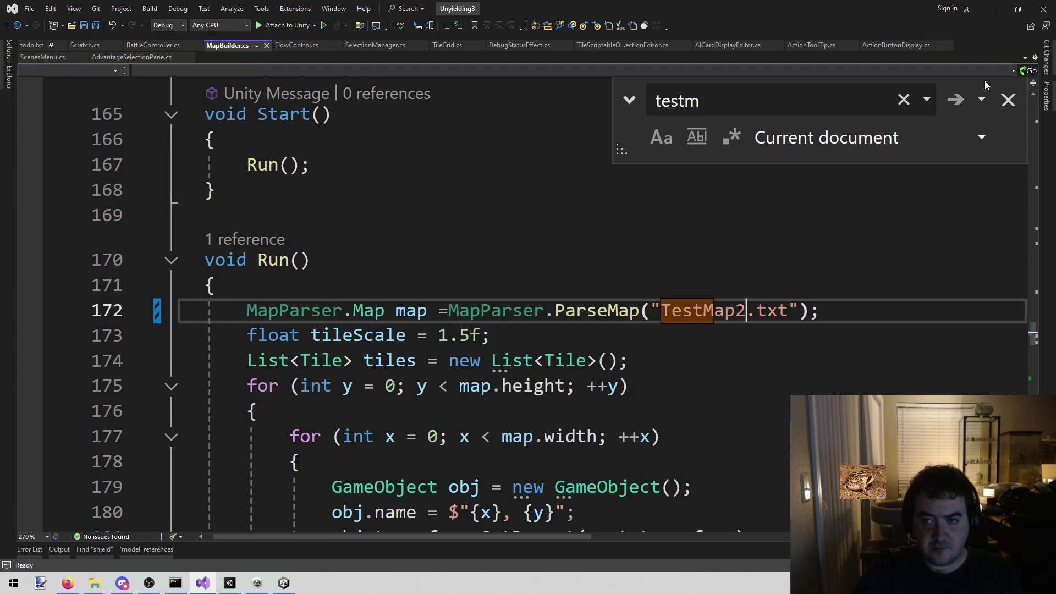
{"action": "left_click", "coordinate": [1009, 99]}
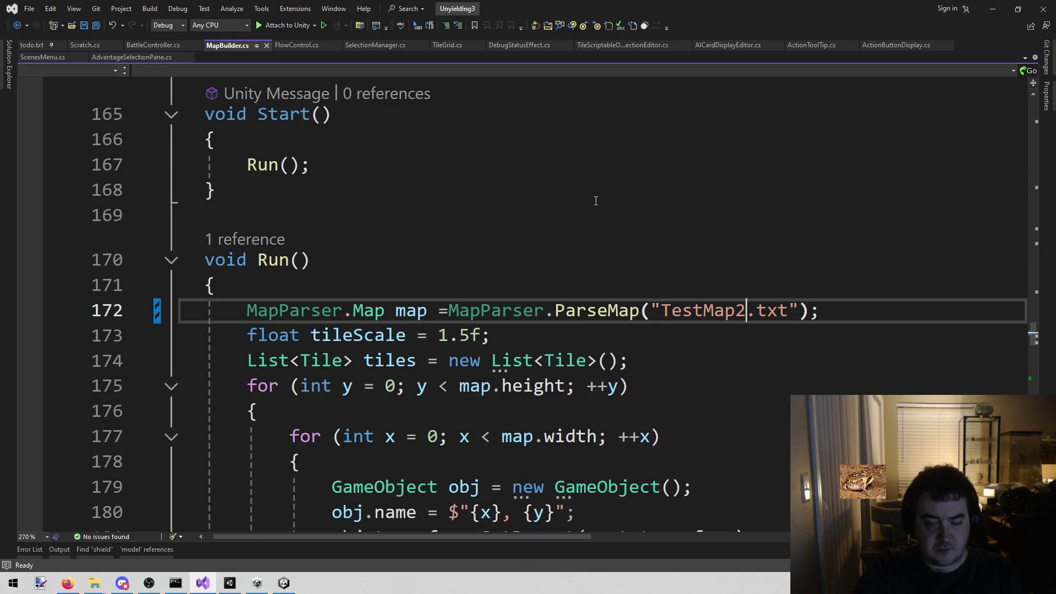
{"action": "scroll", "coordinate": [596, 202], "scroll_direction": "down", "scroll_amount": 7}
{"action": "scroll", "coordinate": [596, 202], "scroll_direction": "up", "scroll_amount": 6}
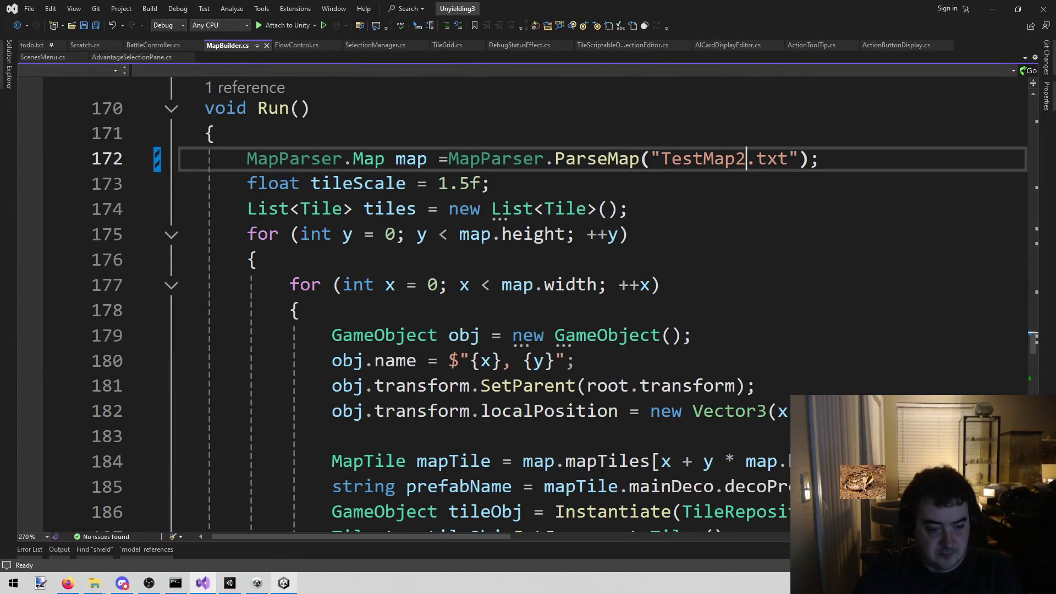
Stop the running game in Unity and bring the FancyLevelEditor project forward
{"action": "left_click", "coordinate": [283, 583]}
{"action": "left_click", "coordinate": [510, 32]}
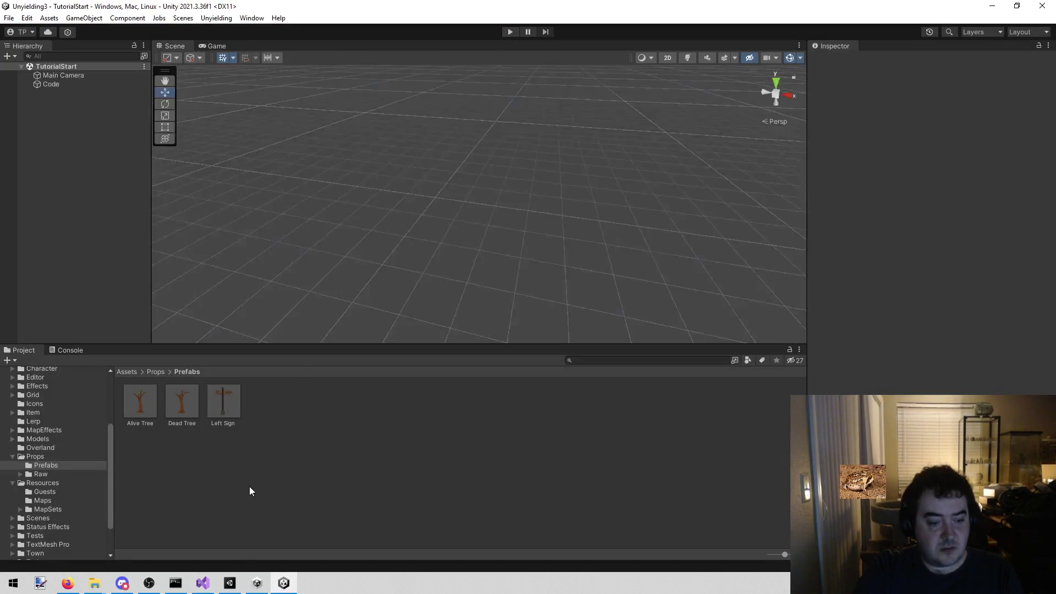
{"action": "left_click", "coordinate": [230, 583]}
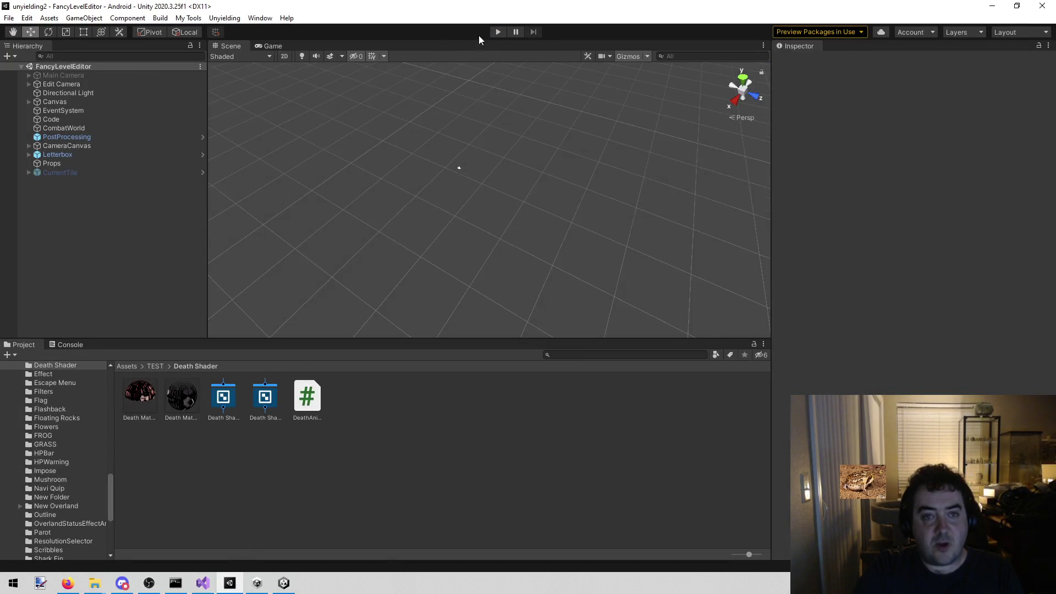
Run the level editor and bucket-fill the whole grid with grass tiles
{"action": "left_click", "coordinate": [498, 31]}
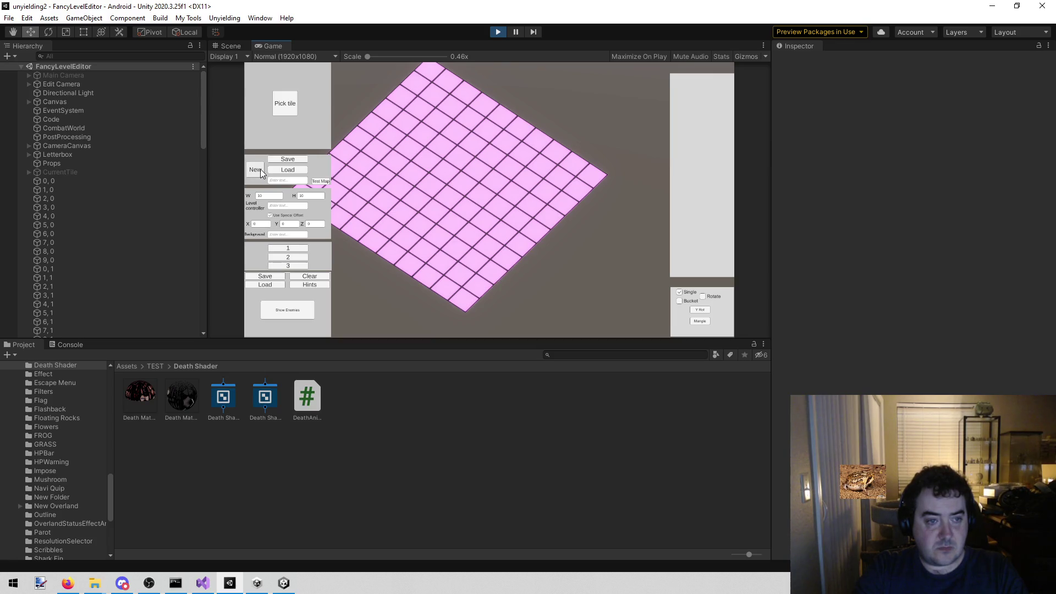
{"action": "left_click", "coordinate": [679, 302]}
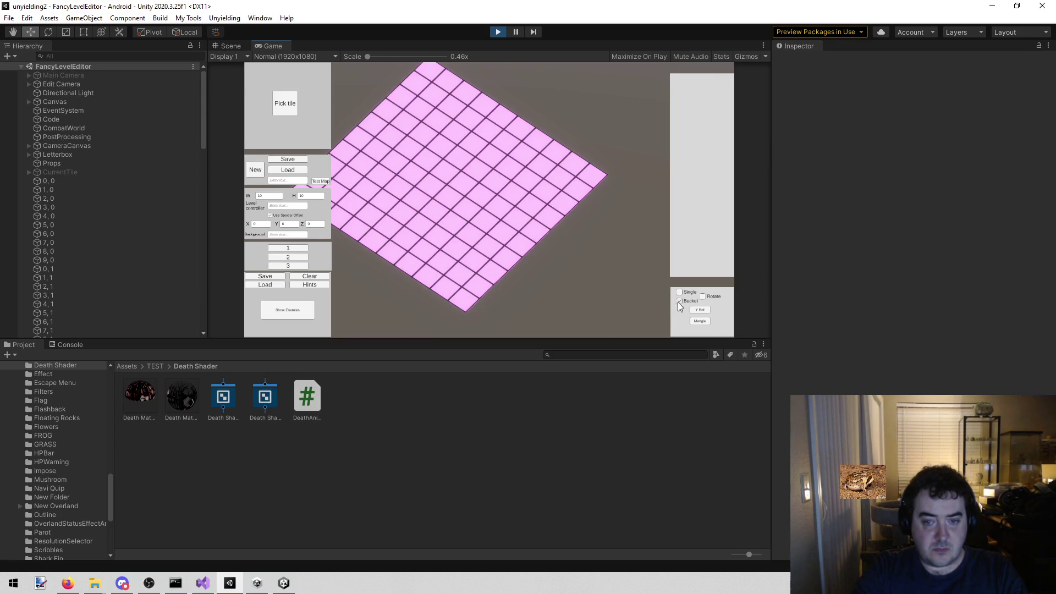
{"action": "left_click", "coordinate": [285, 104]}
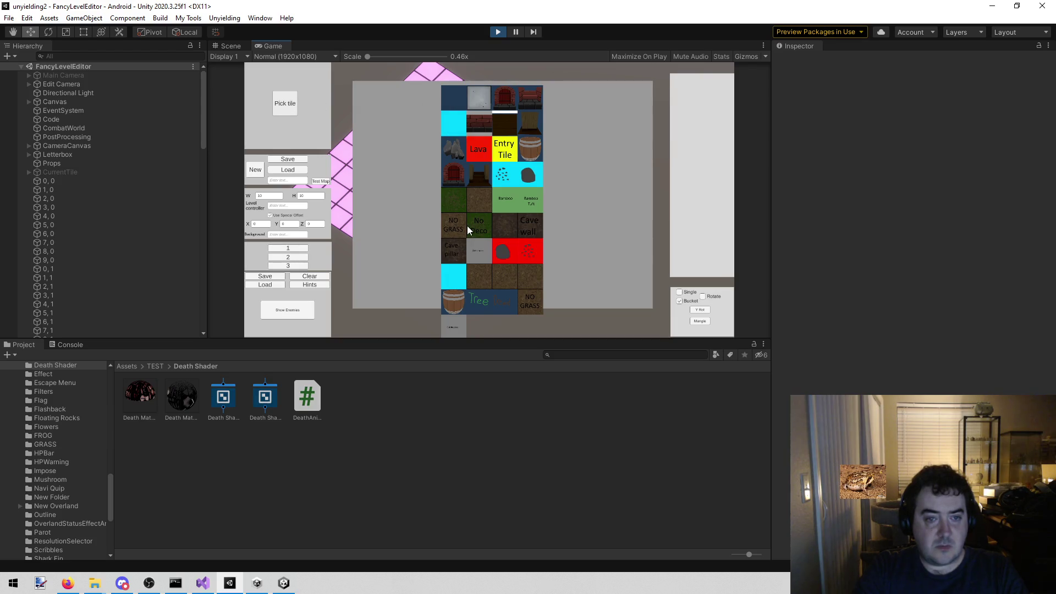
{"action": "left_click", "coordinate": [461, 194]}
{"action": "left_click", "coordinate": [457, 192]}
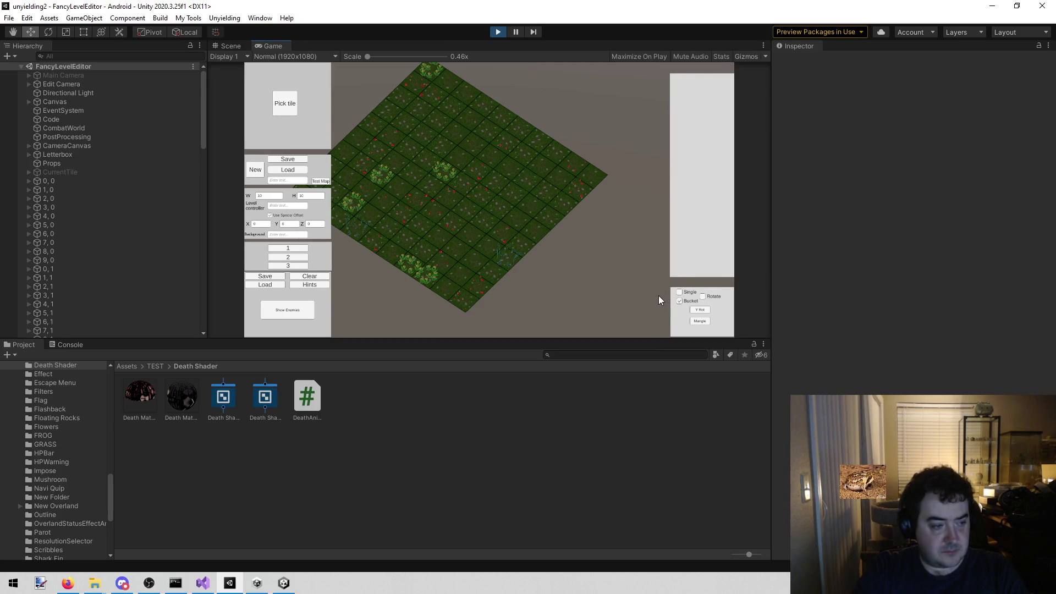
Switch back to single-tile painting, pan across the grass map, then minimize the editor
{"action": "left_click", "coordinate": [680, 292]}
{"action": "left_click", "coordinate": [287, 106]}
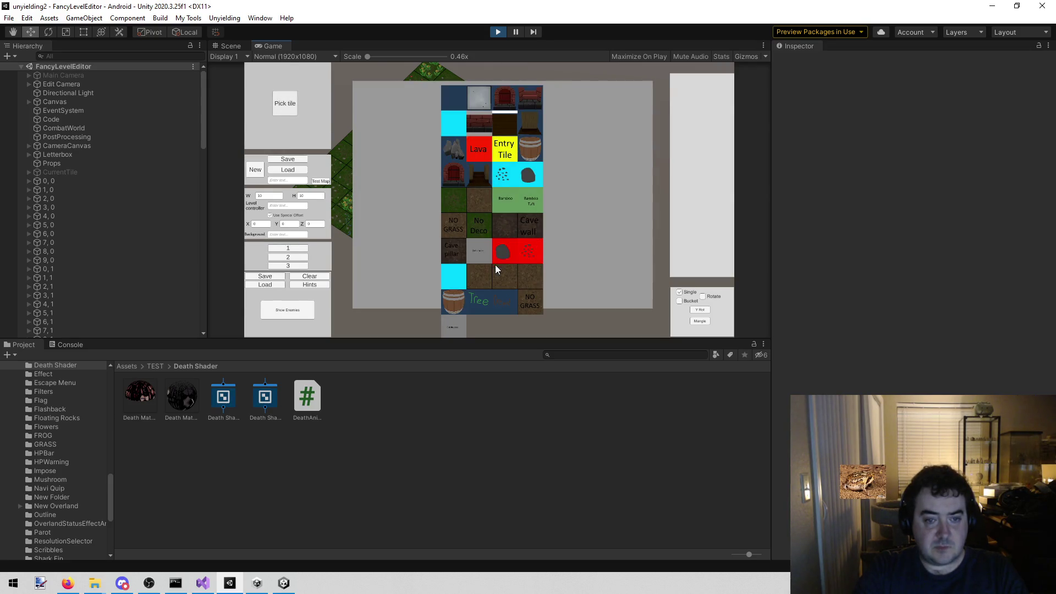
{"action": "left_click", "coordinate": [494, 302]}
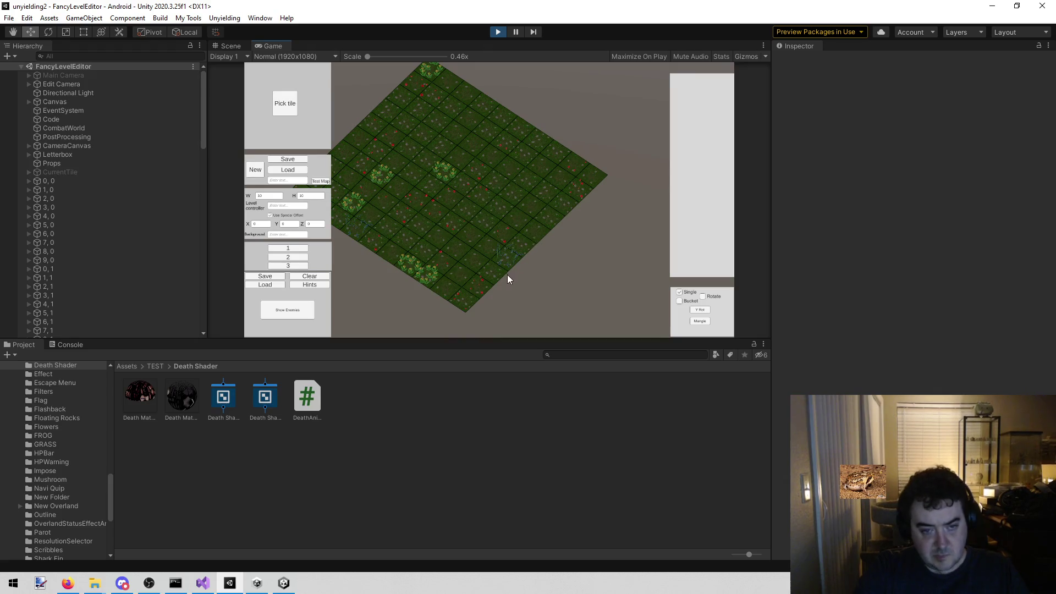
{"action": "key", "text": "w"}
{"action": "key", "text": "d"}
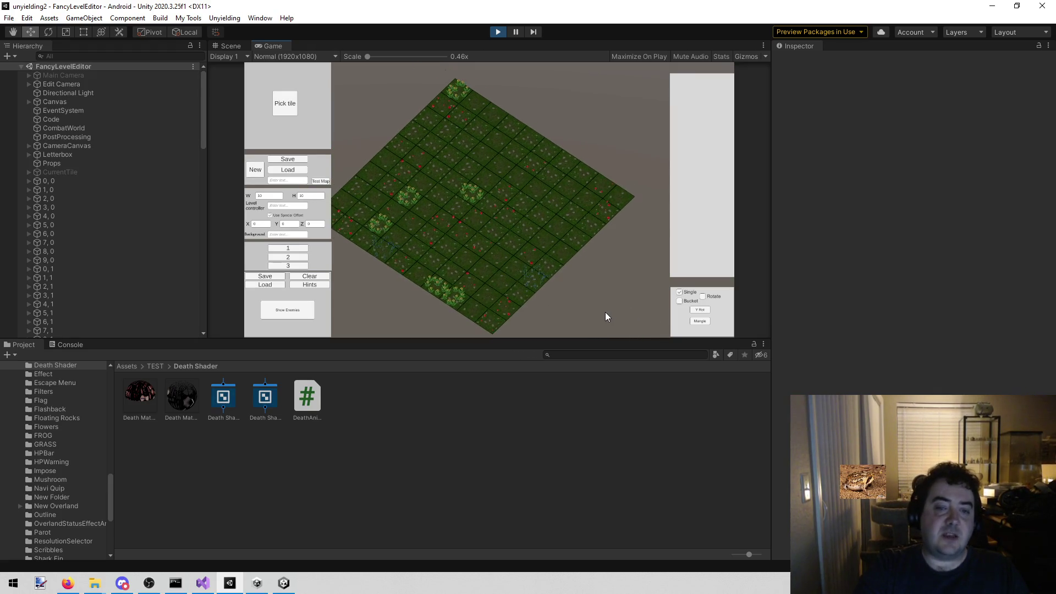
{"action": "key", "text": "s"}
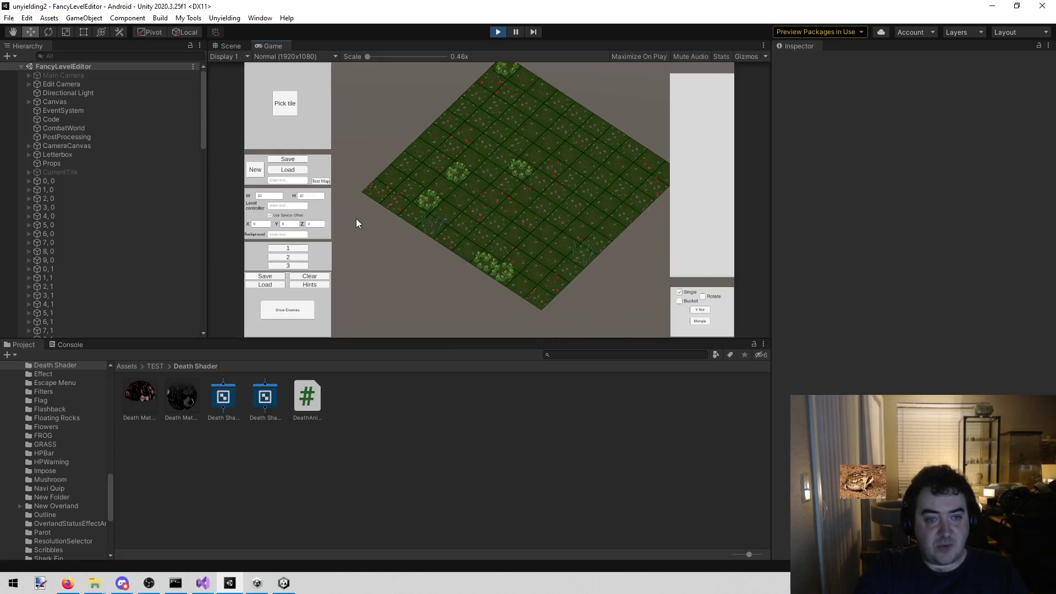
{"action": "key", "text": "w"}
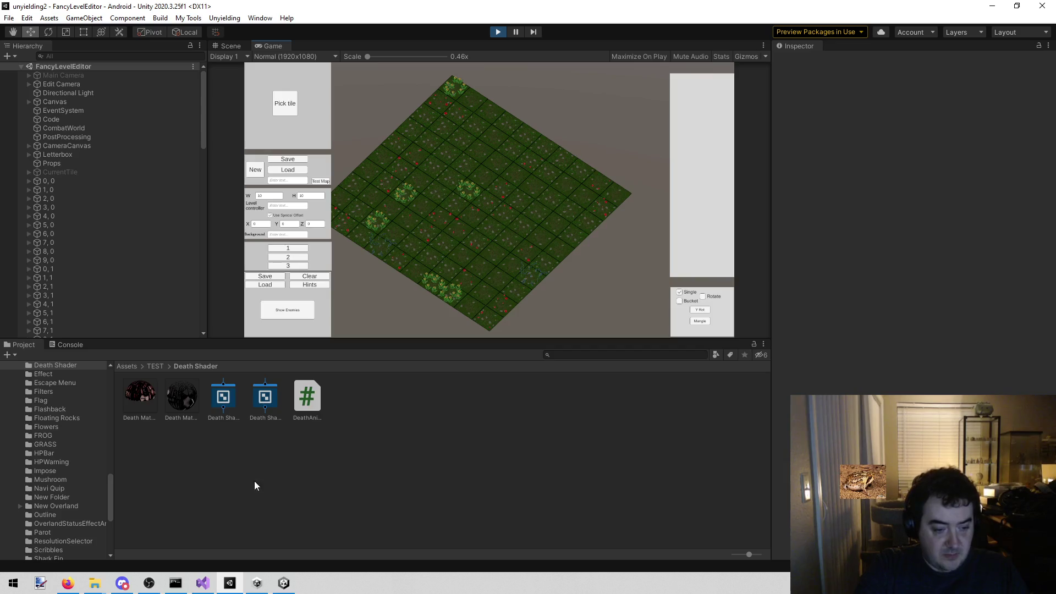
{"action": "left_click", "coordinate": [226, 583]}
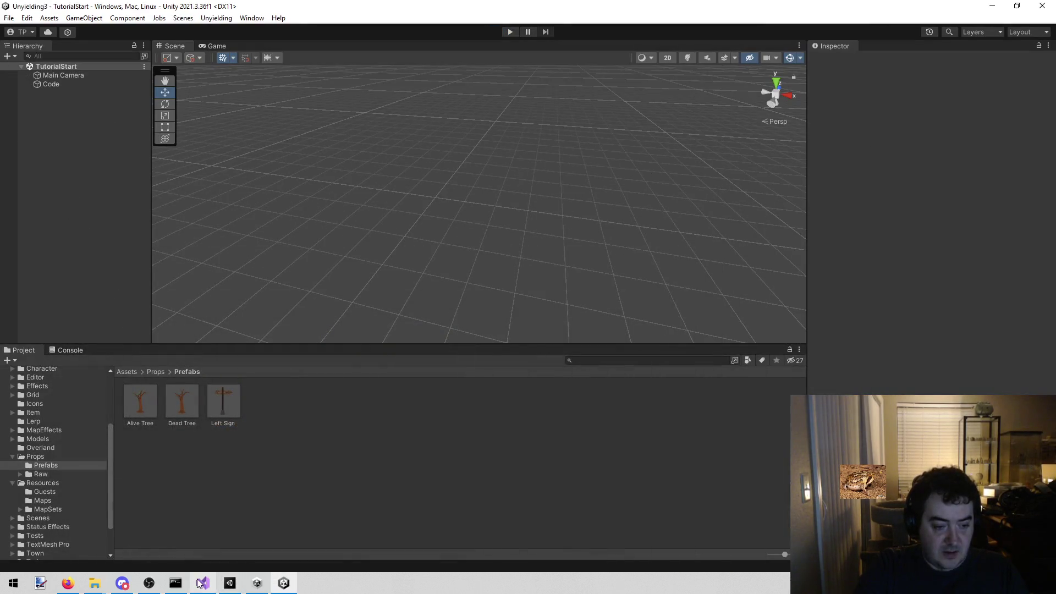
{"action": "left_click", "coordinate": [201, 583]}
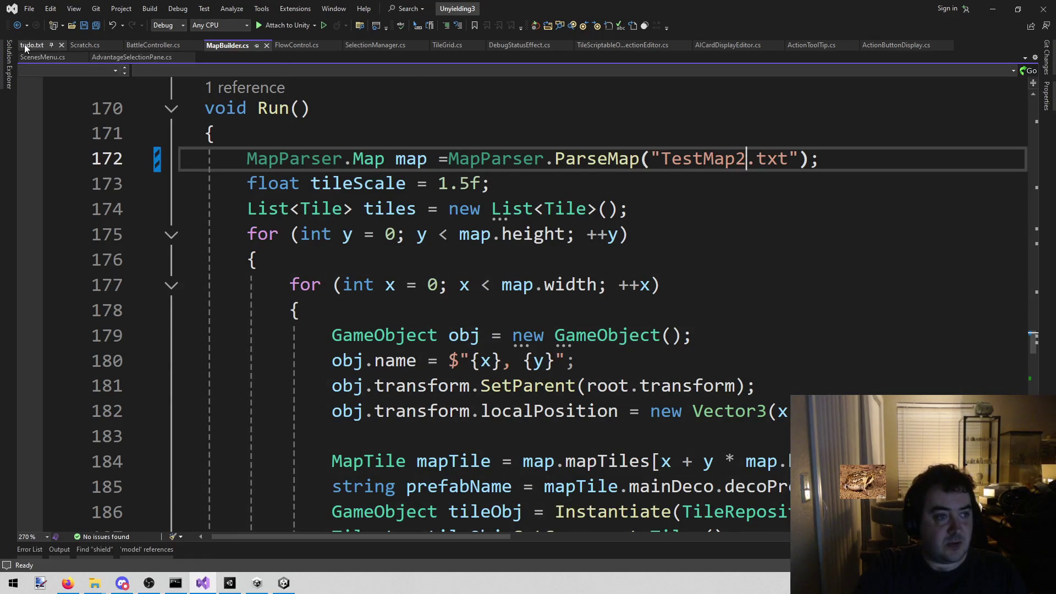
Add 'Does spawning enemies with howl work on trees?' below 'Add land mine?' in todo.txt
{"action": "left_click", "coordinate": [24, 44]}
{"action": "left_click", "coordinate": [462, 265]}
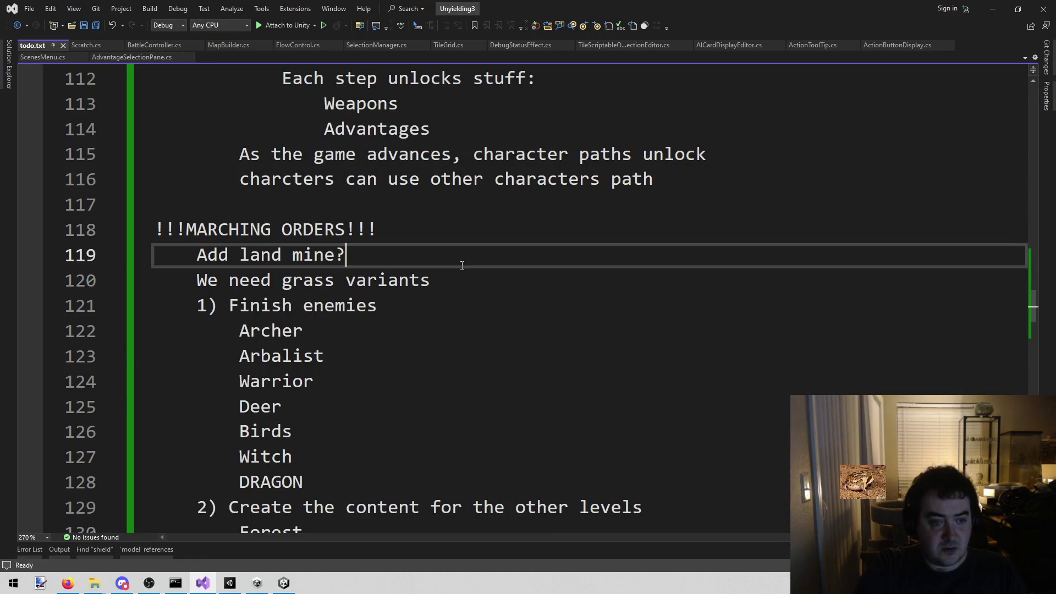
{"action": "key", "text": "Return"}
{"action": "type", "text": "Does spawning enemies with howl work on trrees?"}
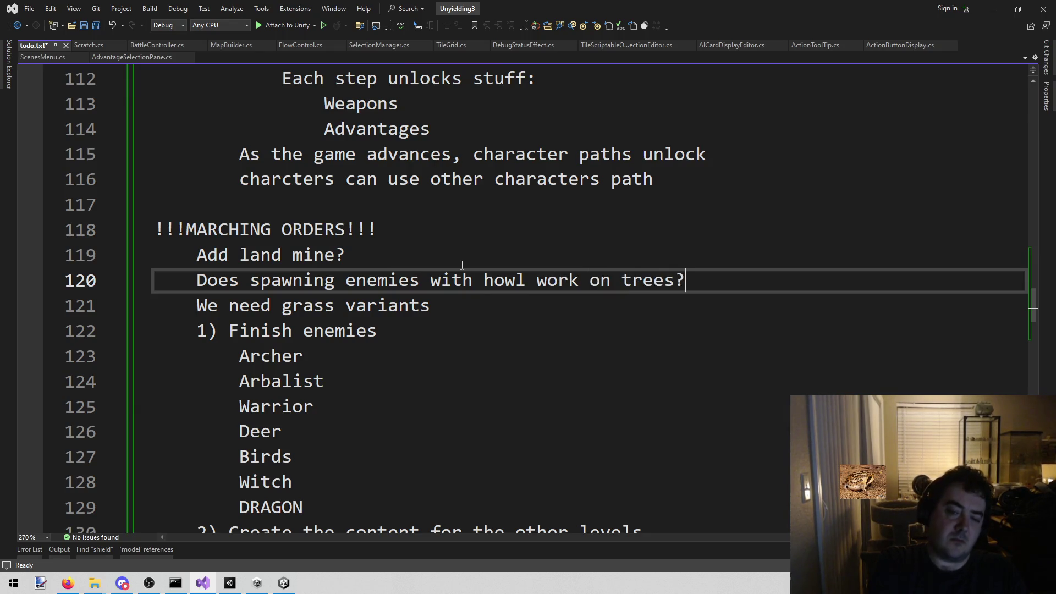
{"action": "left_click", "coordinate": [993, 9]}
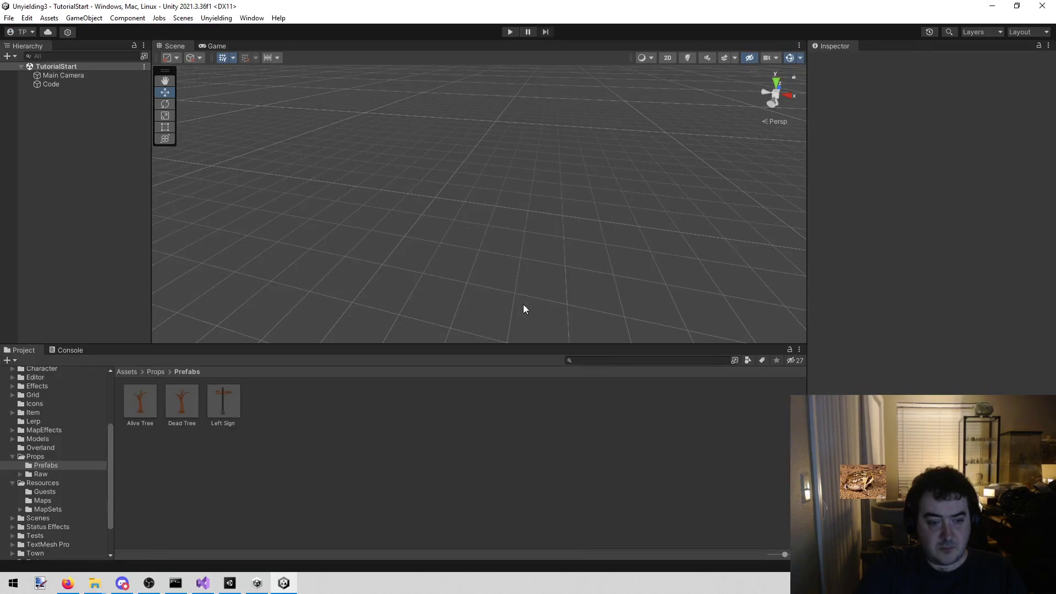
In the level editor, paint plain grass over the test map's tree clusters
{"action": "left_click", "coordinate": [238, 586]}
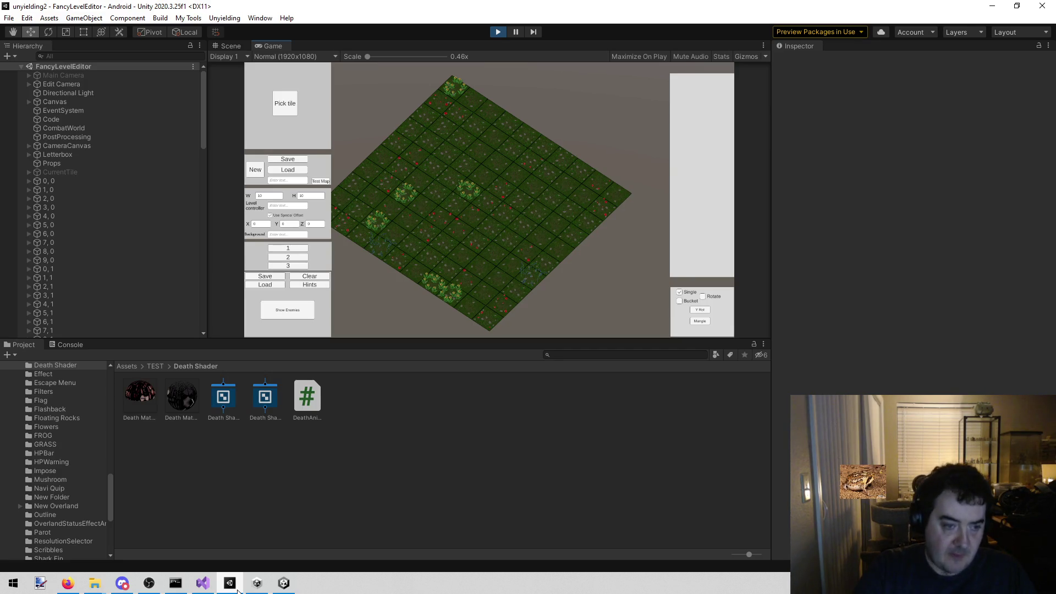
{"action": "left_click", "coordinate": [286, 106]}
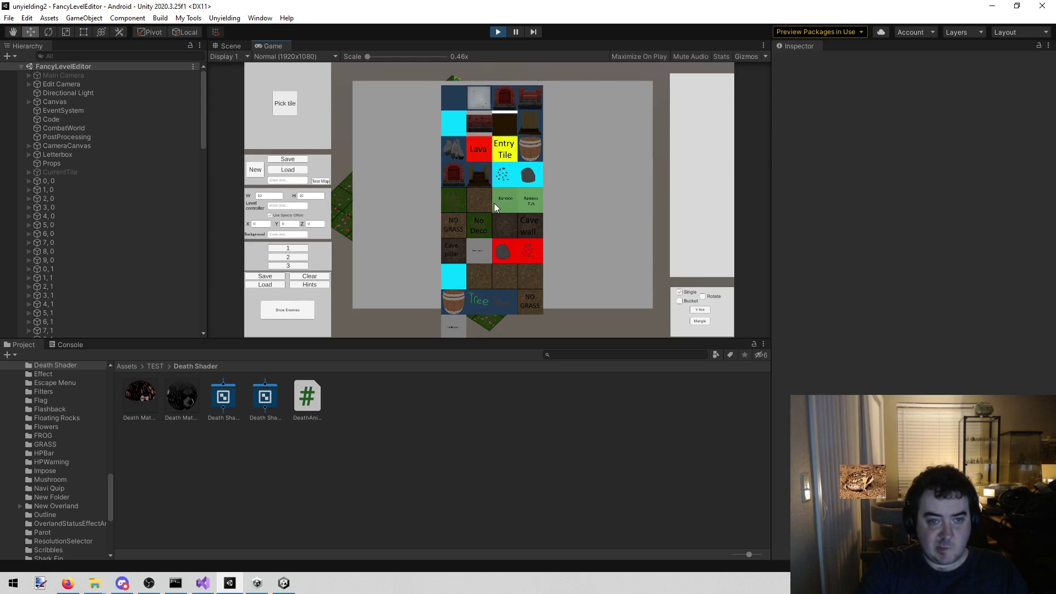
{"action": "left_click", "coordinate": [476, 297]}
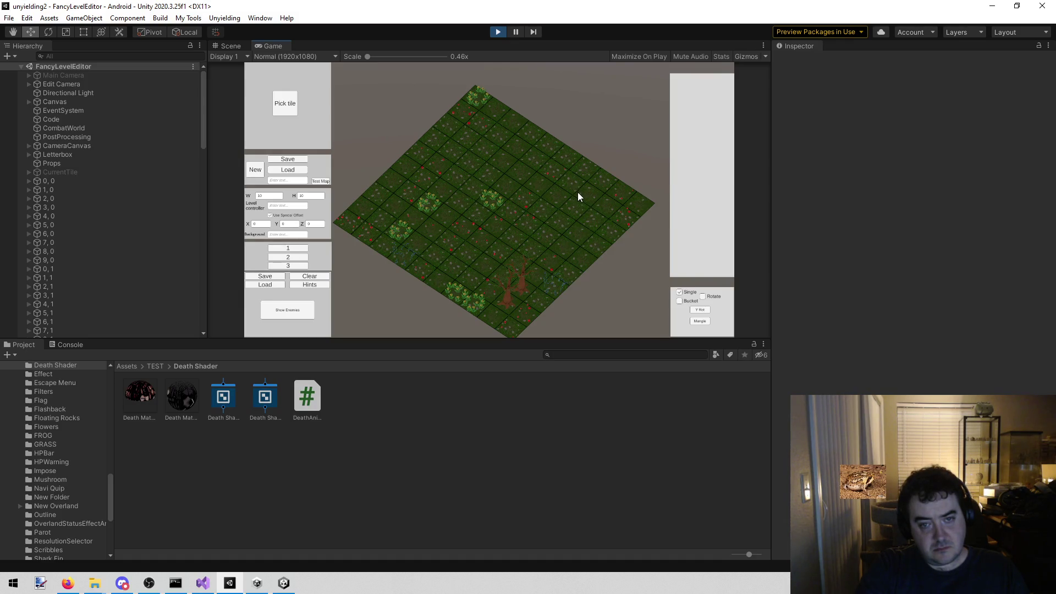
{"action": "key", "text": "a"}
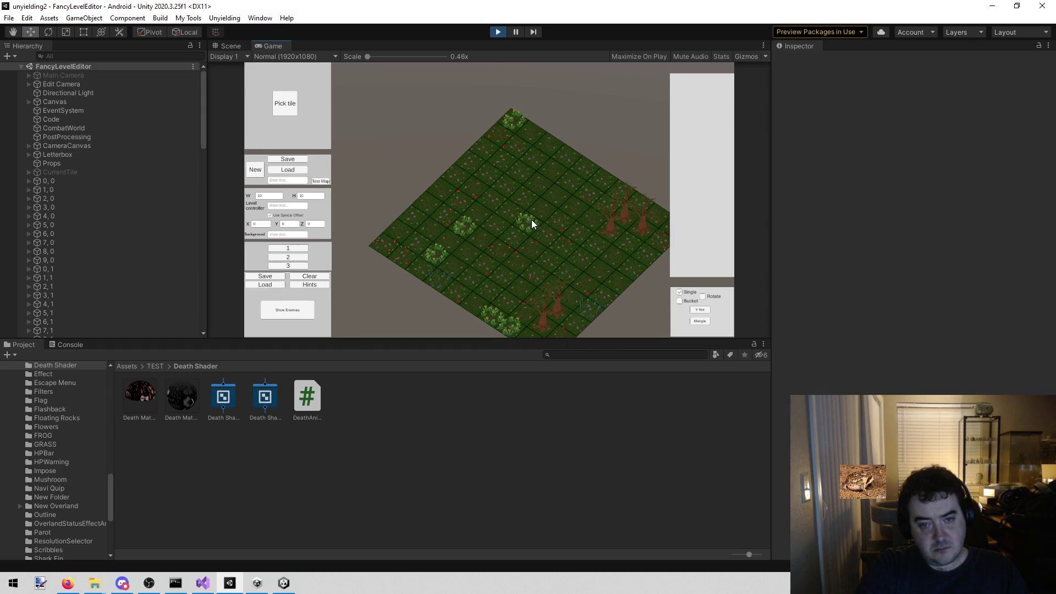
{"action": "key", "text": "d"}
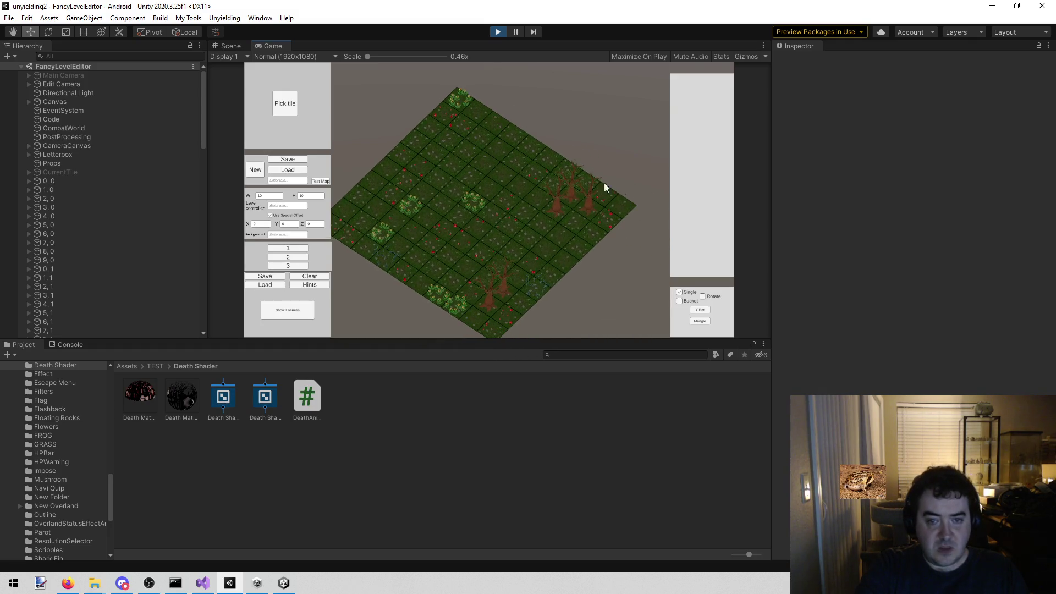
{"action": "left_click", "coordinate": [295, 102]}
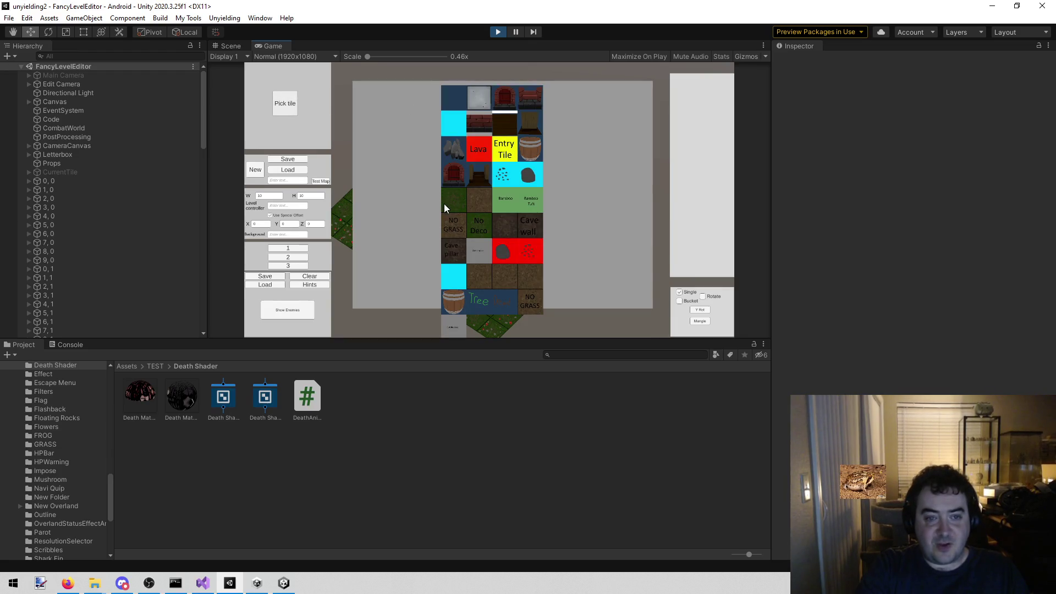
{"action": "left_click", "coordinate": [444, 204]}
{"action": "left_click", "coordinate": [572, 196]}
{"action": "left_click", "coordinate": [490, 291]}
Place four Tree tiles at the map's bottom corner
{"action": "left_click", "coordinate": [285, 104]}
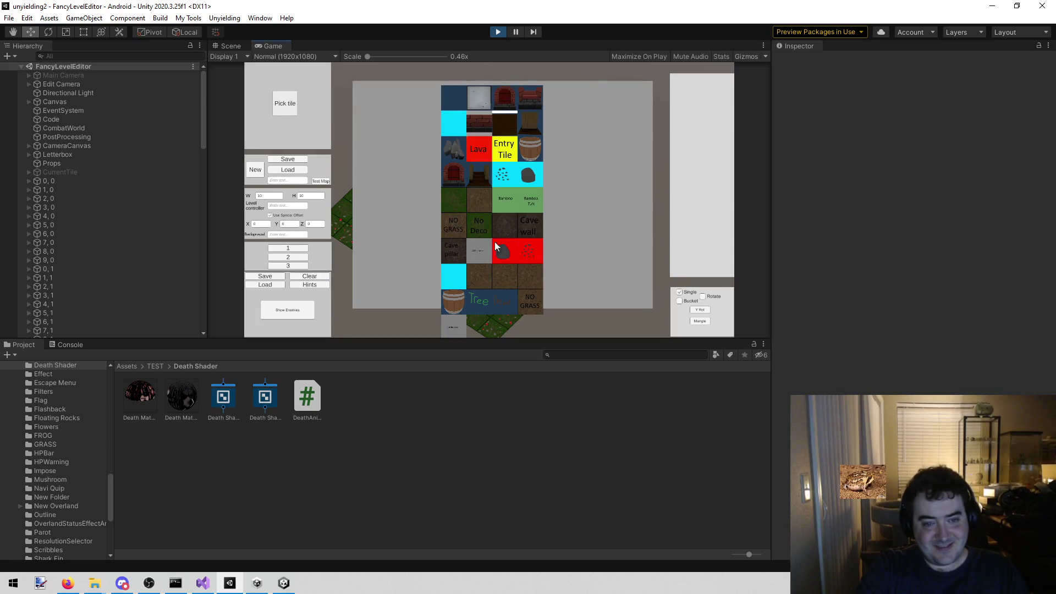
{"action": "left_click", "coordinate": [485, 303]}
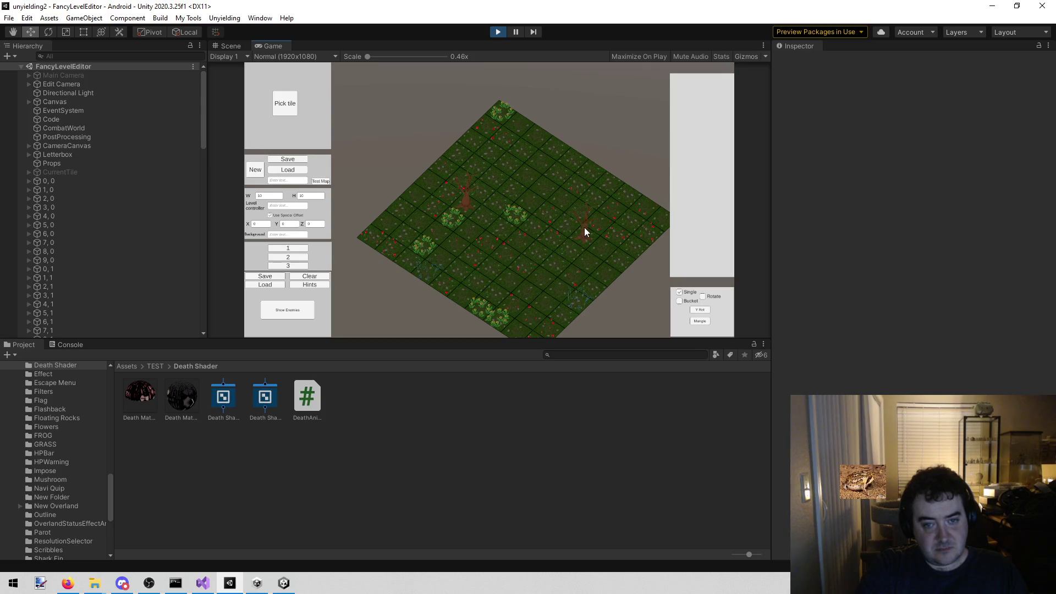
{"action": "left_click", "coordinate": [294, 99]}
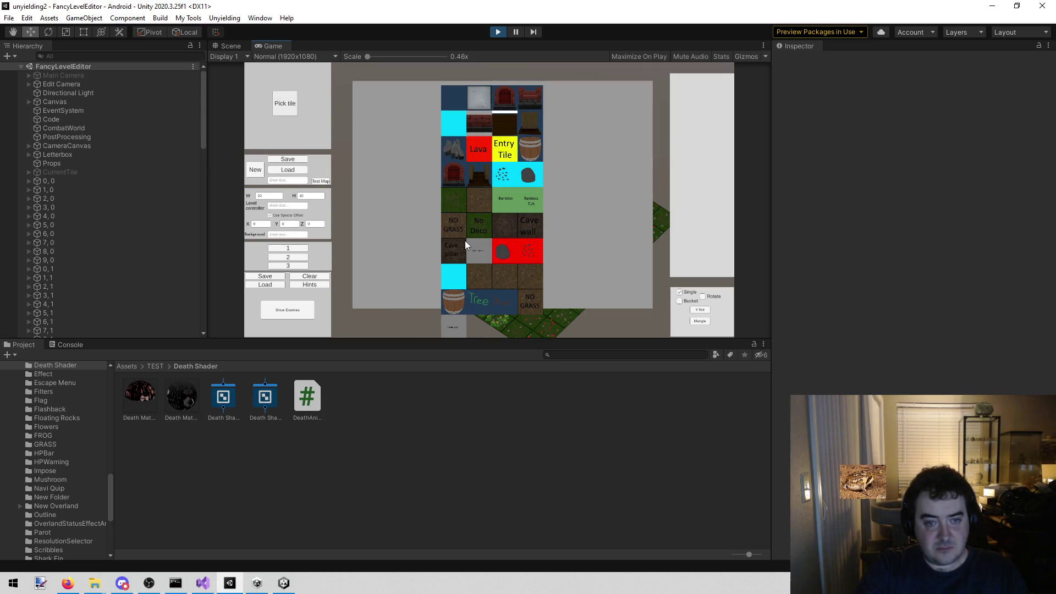
{"action": "left_click", "coordinate": [476, 307]}
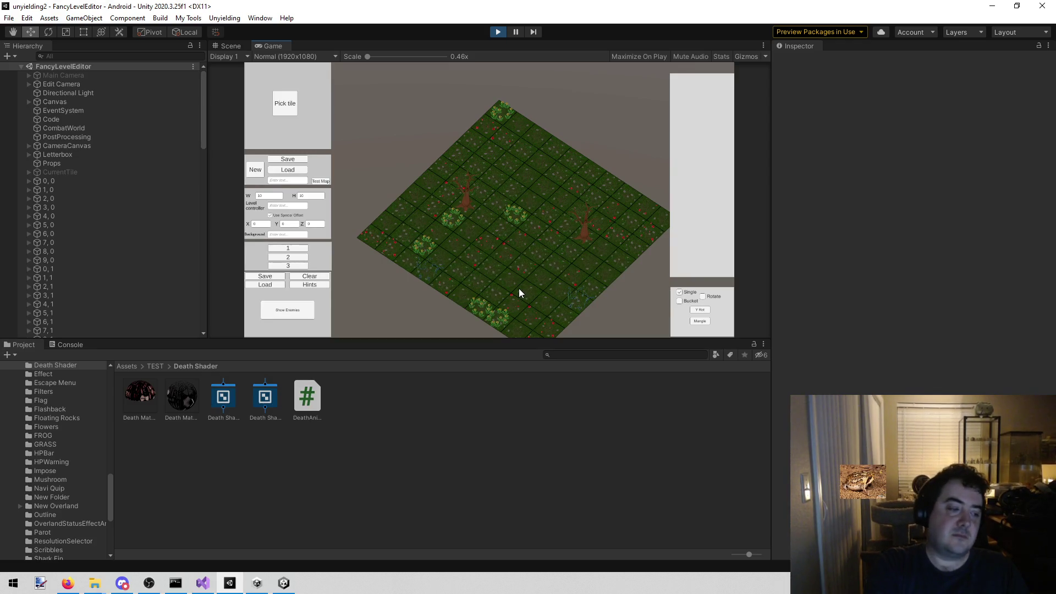
{"action": "key", "text": "s"}
{"action": "left_click", "coordinate": [527, 263]}
{"action": "left_click", "coordinate": [507, 278]}
{"action": "left_click", "coordinate": [523, 287]}
{"action": "left_click", "coordinate": [541, 274]}
{"action": "key", "text": "w"}
{"action": "key", "text": "w"}
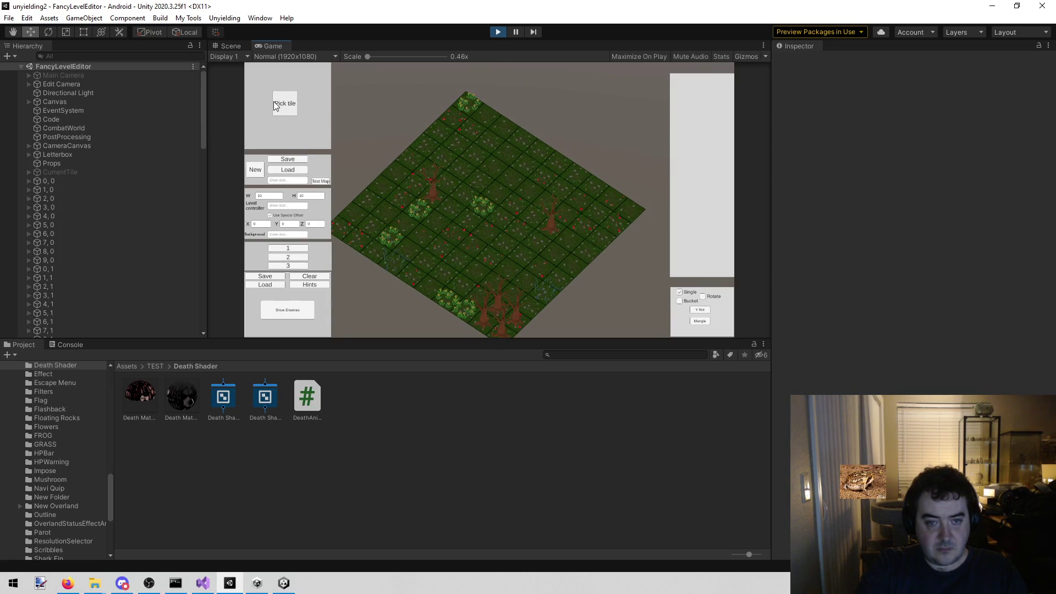
{"action": "key", "text": "a"}
{"action": "key", "text": "a"}
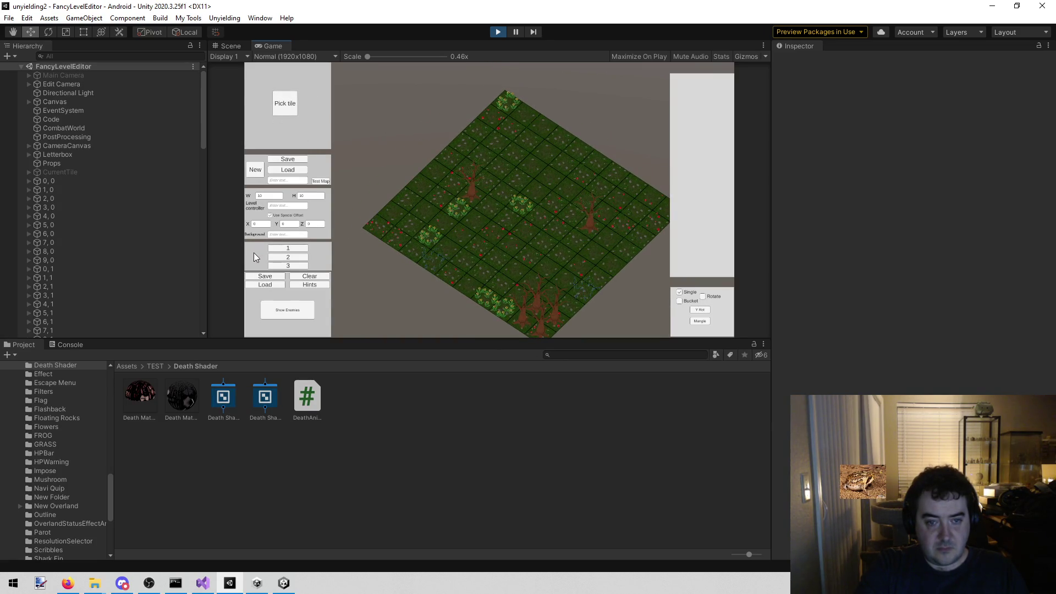
Save the edited map, stop play mode, and return to Visual Studio
{"action": "left_click", "coordinate": [296, 159]}
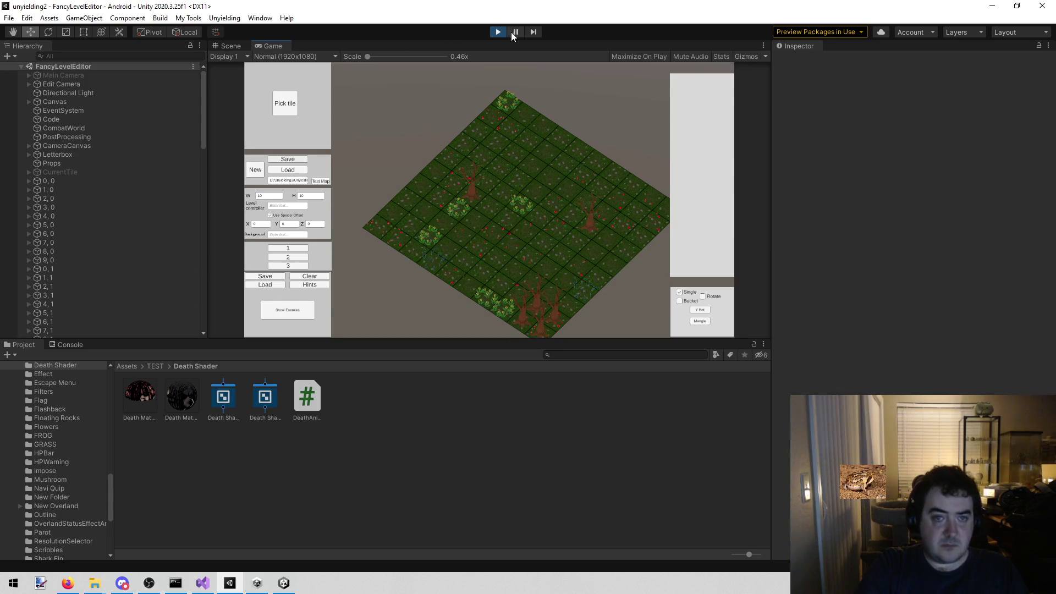
{"action": "left_click", "coordinate": [504, 31]}
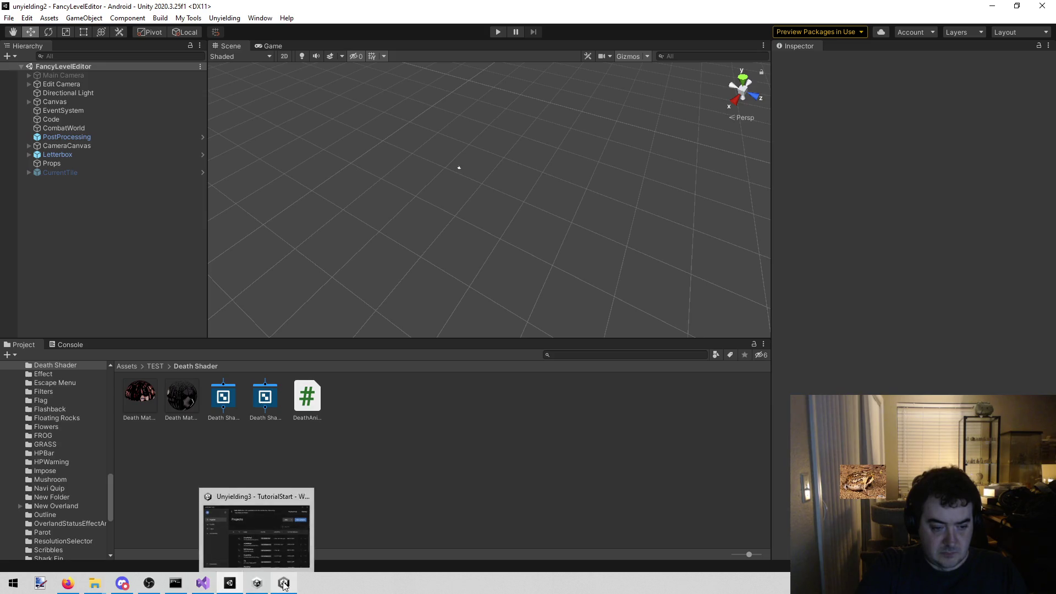
{"action": "mouse_move", "coordinate": [284, 585]}
{"action": "left_click", "coordinate": [208, 584]}
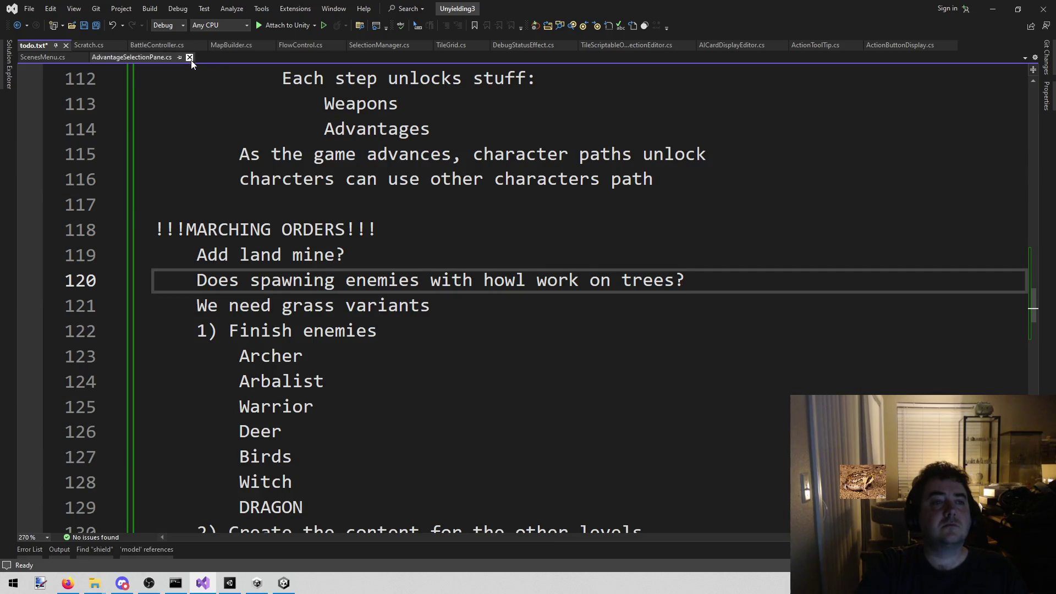
Close the Scratch tab, change MapBuilder's TestMap2.txt to TestMap3.txt, and save
{"action": "left_click", "coordinate": [87, 47]}
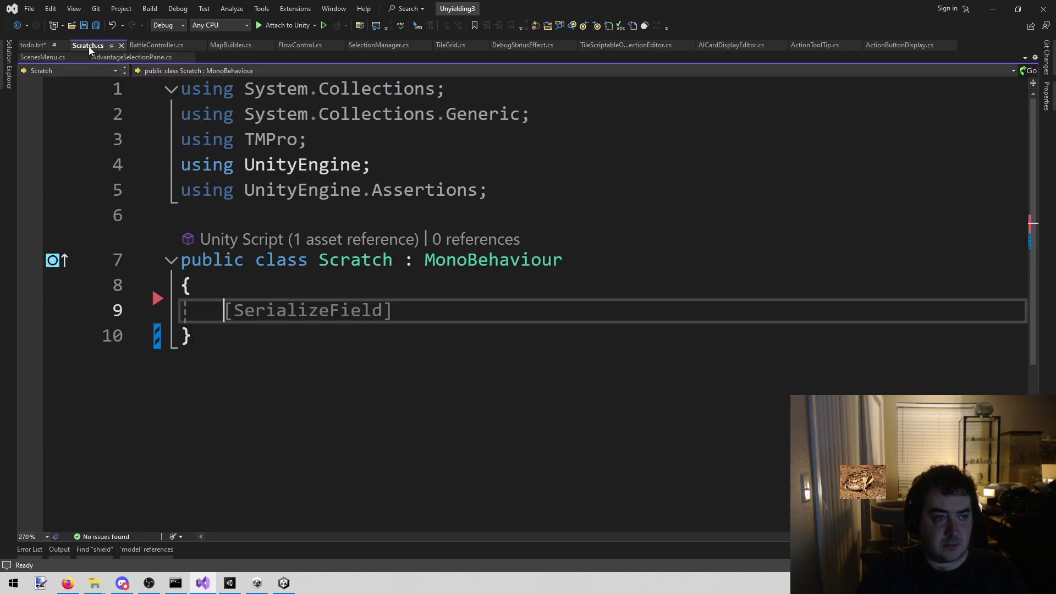
{"action": "middle_click", "coordinate": [88, 46]}
{"action": "left_click", "coordinate": [161, 46]}
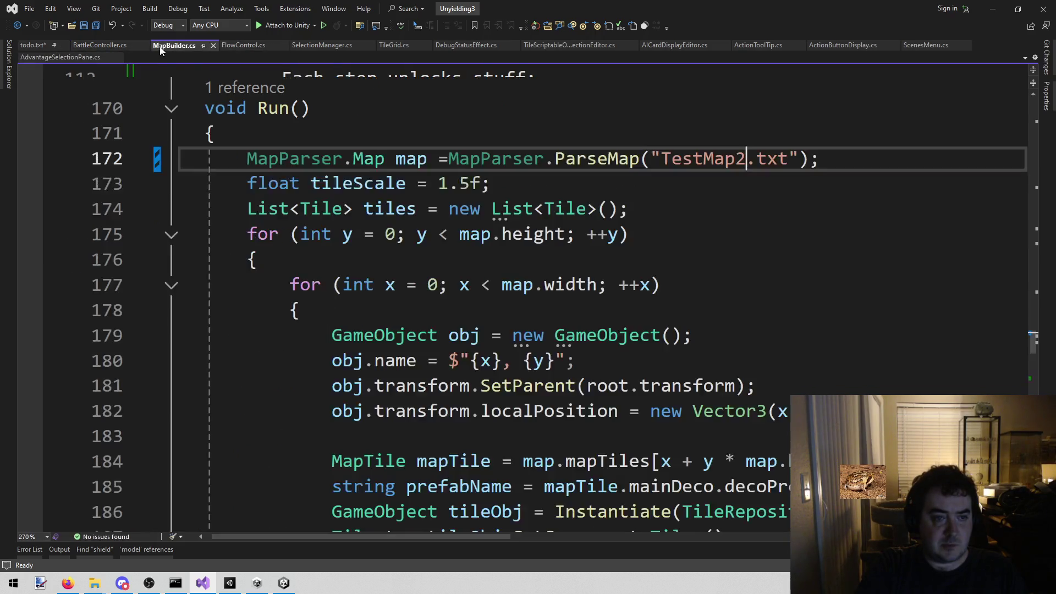
{"action": "left_click", "coordinate": [747, 159]}
{"action": "key", "text": "shift+Left"}
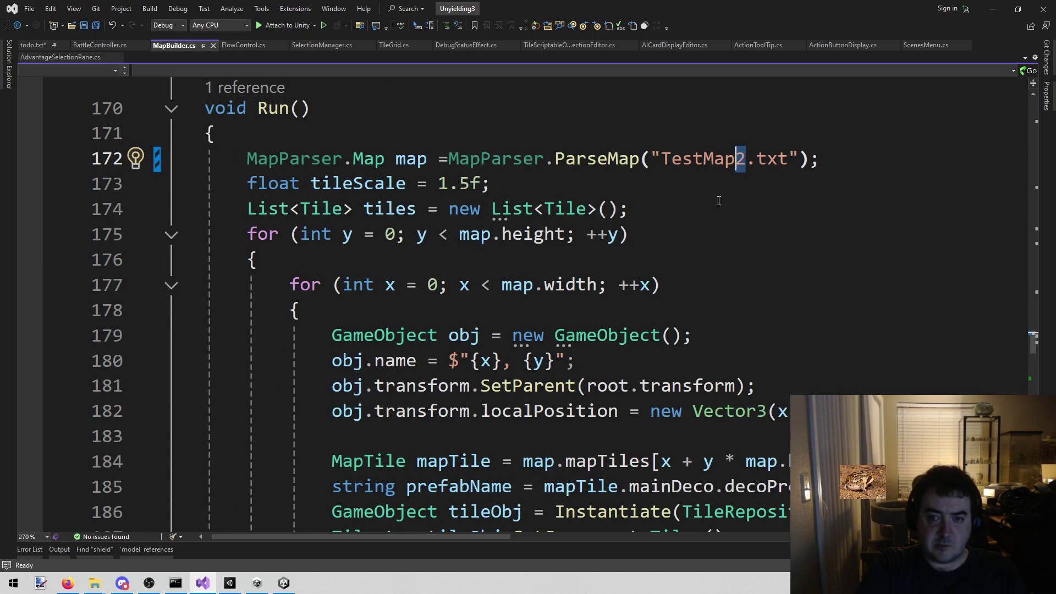
{"action": "type", "text": "3"}
{"action": "key", "text": "ctrl+s"}
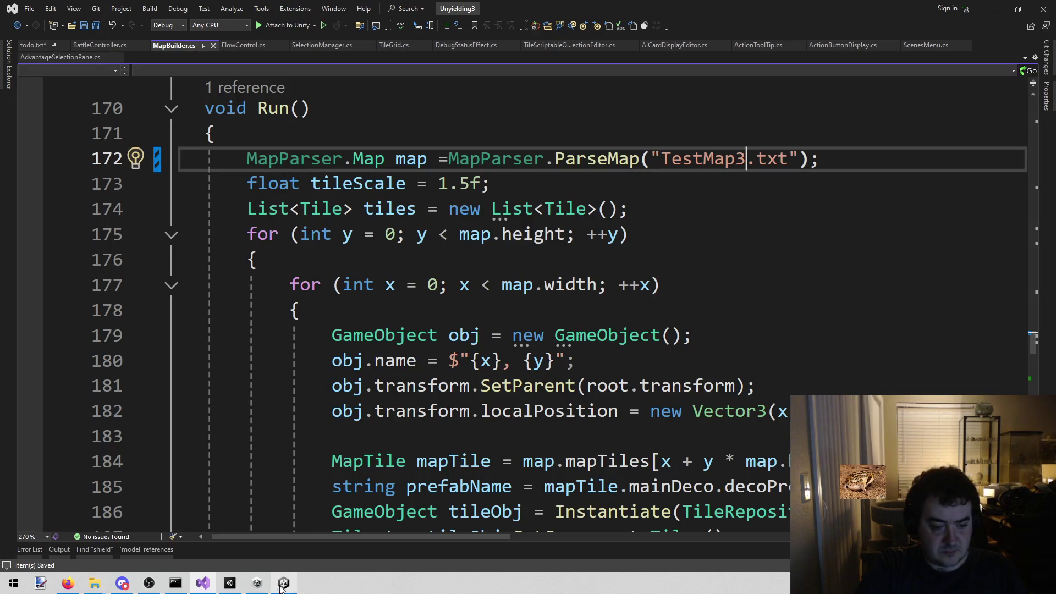
{"action": "mouse_move", "coordinate": [284, 584]}
{"action": "left_click", "coordinate": [275, 495]}
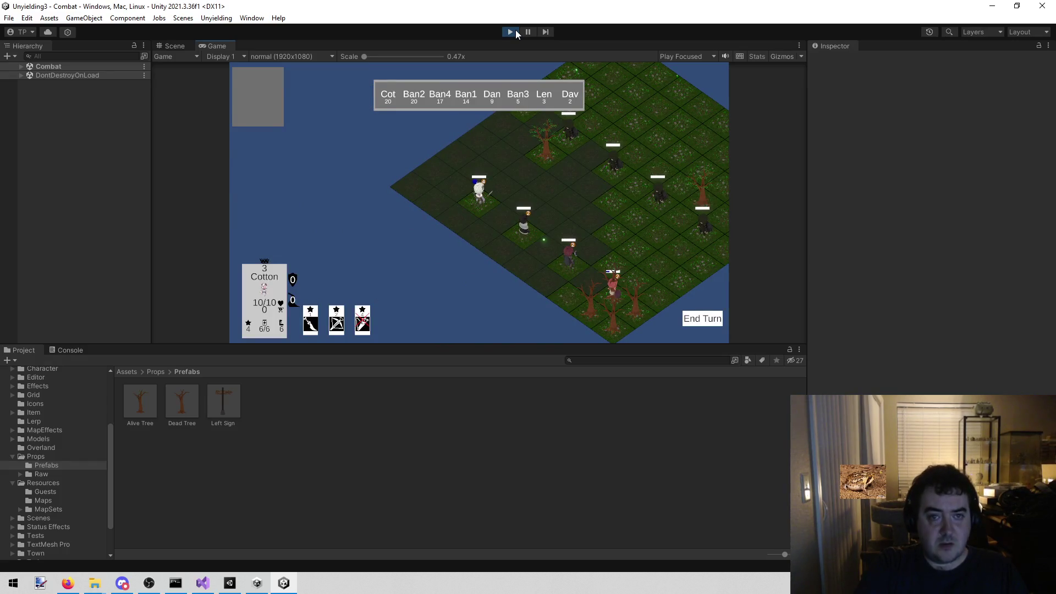
Stop the combat test run on the new map and switch to the browser
{"action": "left_click", "coordinate": [515, 32]}
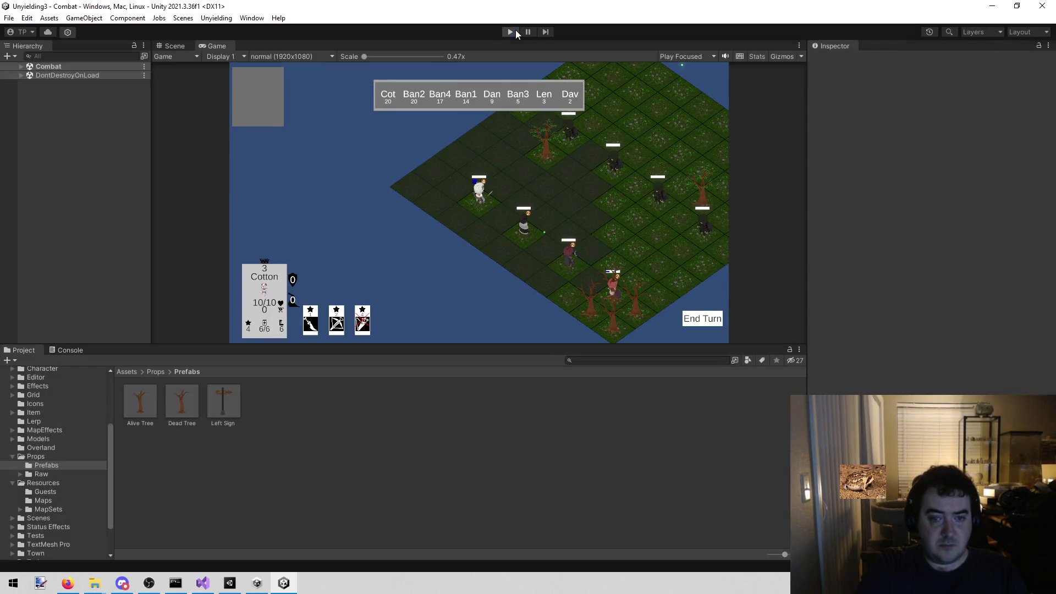
{"action": "key", "text": "alt+Tab"}
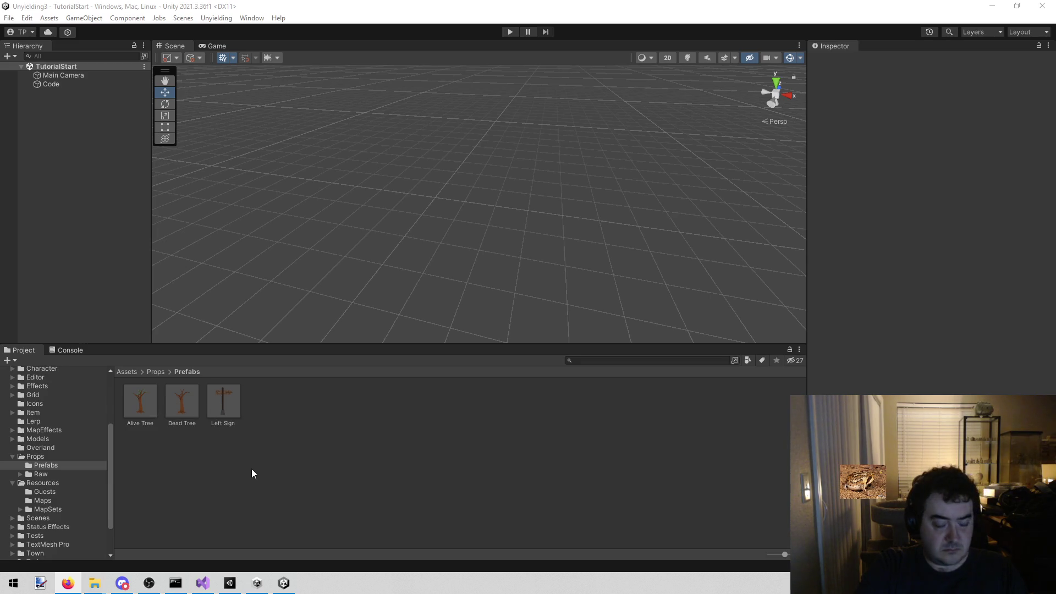
Browse Resources > Maps > MapSets and select the Tutorial map set asset
{"action": "mouse_move", "coordinate": [295, 583]}
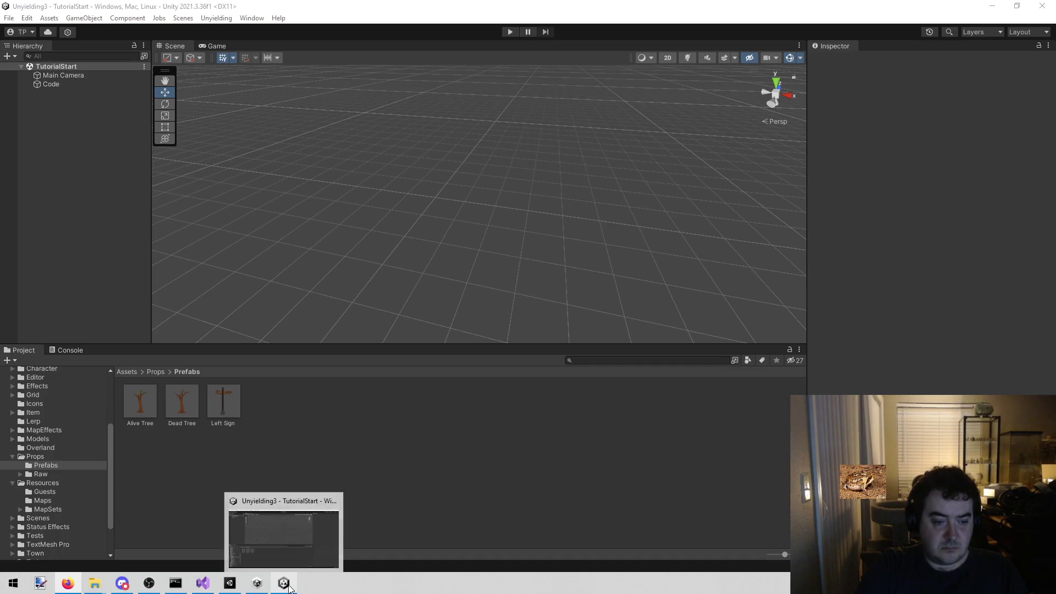
{"action": "left_click", "coordinate": [295, 582]}
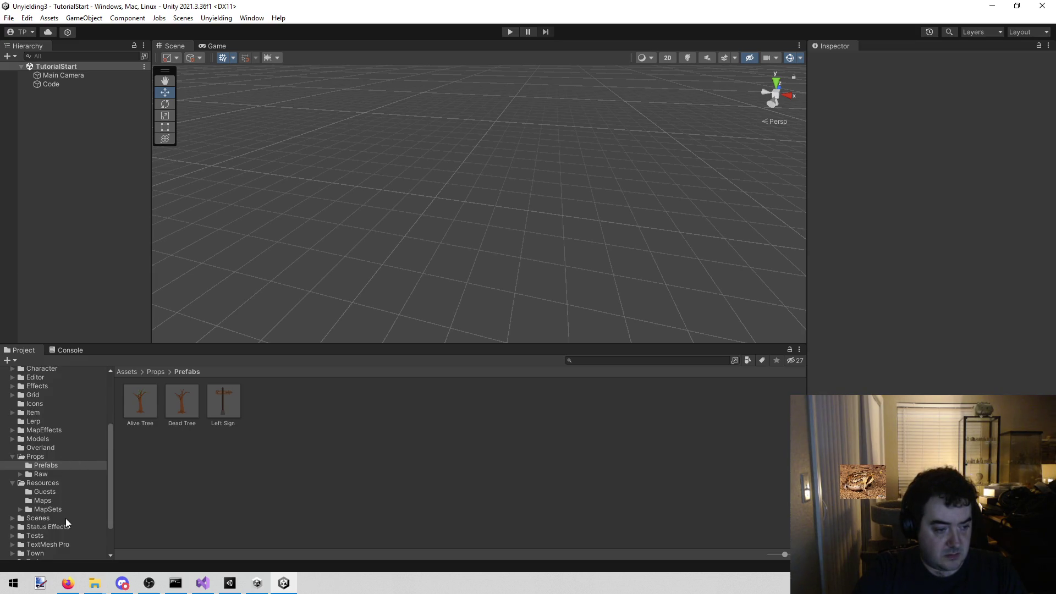
{"action": "scroll", "coordinate": [65, 520], "scroll_direction": "down", "scroll_amount": 1}
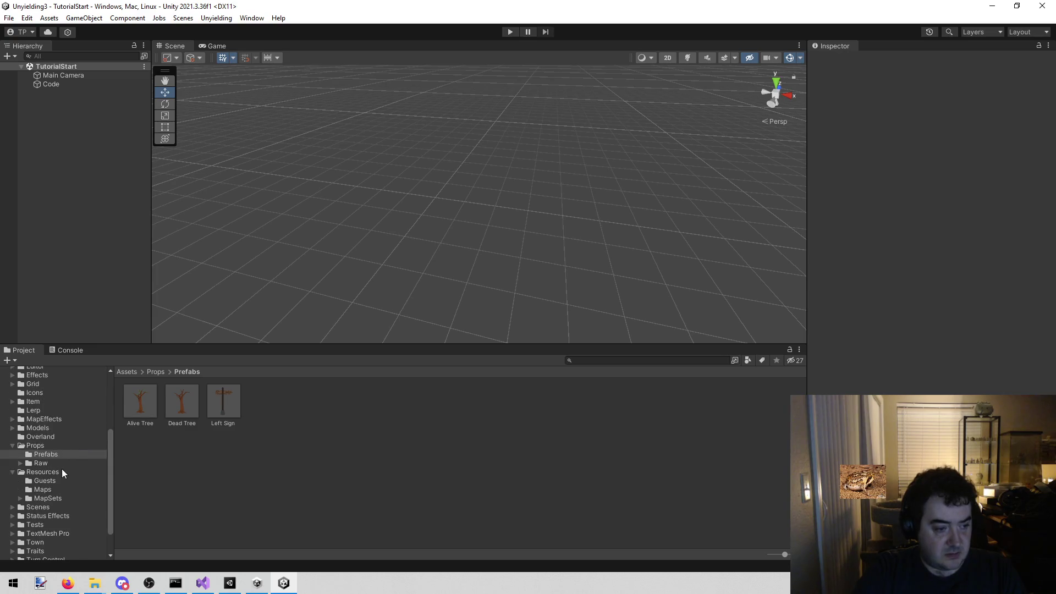
{"action": "left_click", "coordinate": [66, 465]}
{"action": "left_click", "coordinate": [54, 488]}
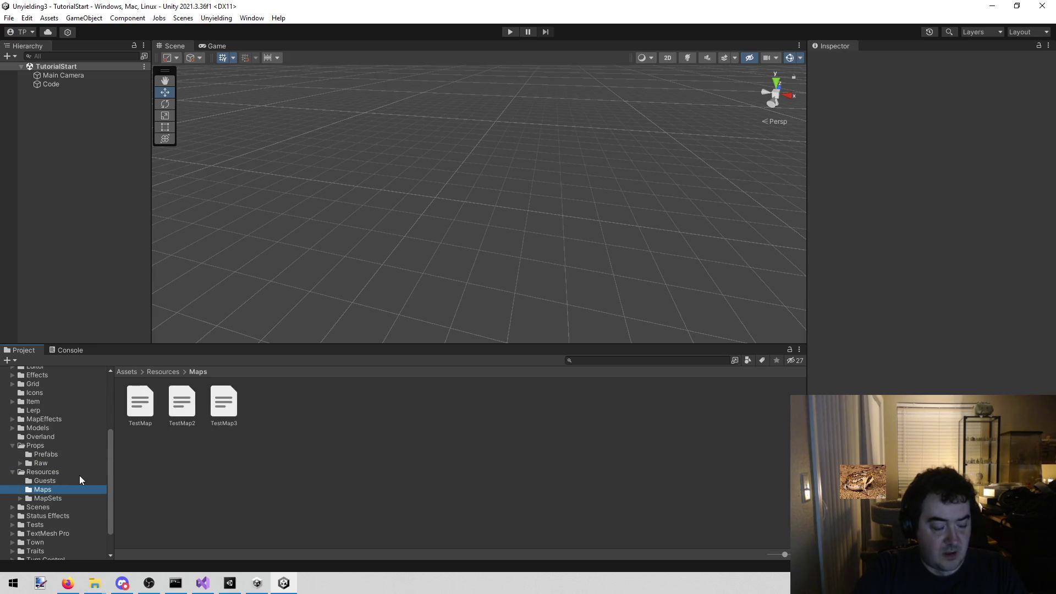
{"action": "left_click", "coordinate": [65, 496]}
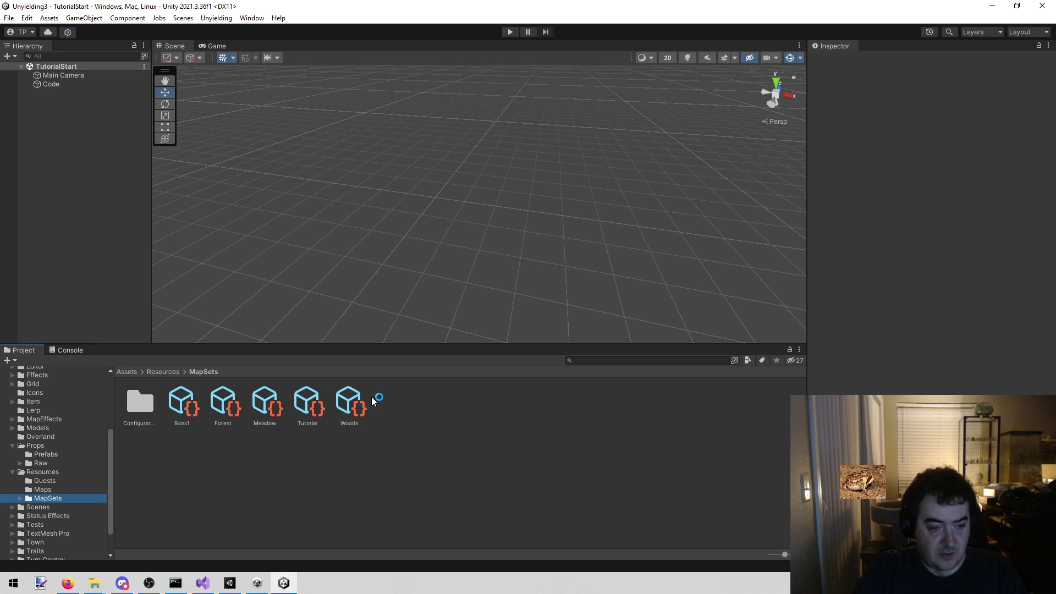
{"action": "left_click", "coordinate": [303, 406]}
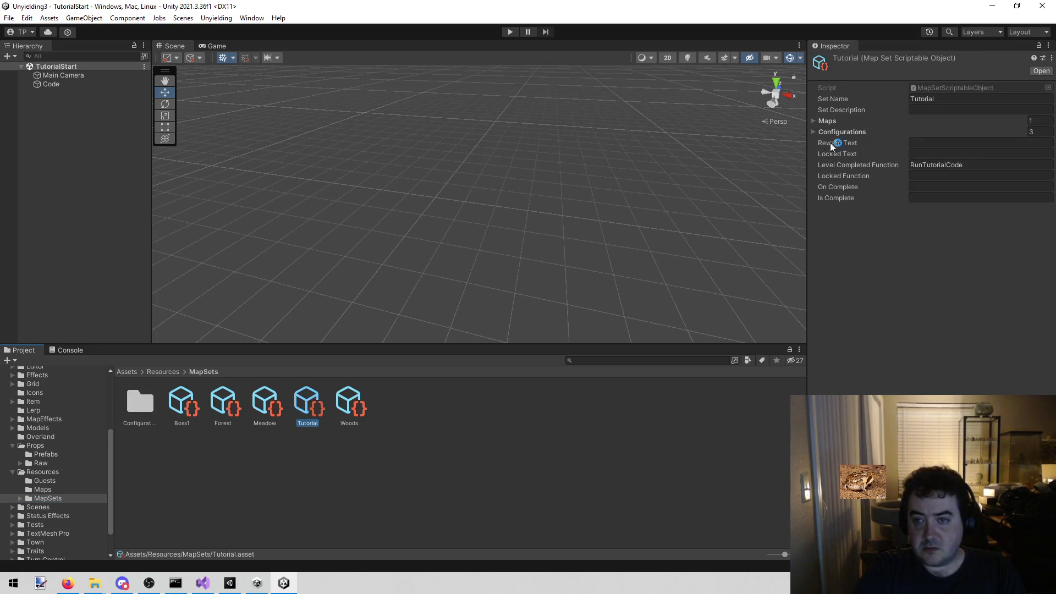
Look over the TestMap file in the Maps folder, then select the Tutorial map set in MapSets
{"action": "left_click", "coordinate": [814, 121]}
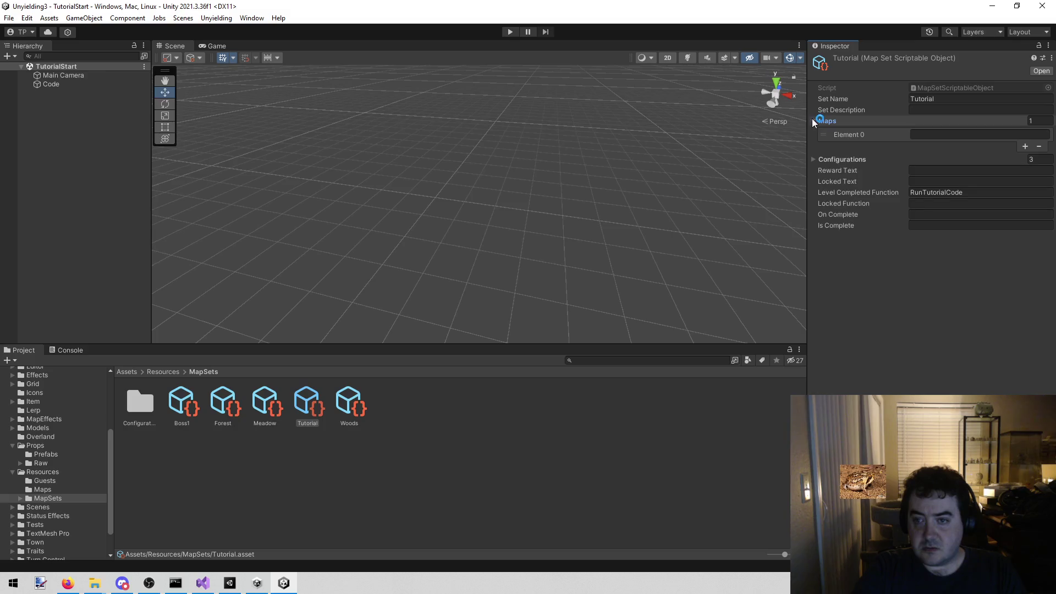
{"action": "left_click", "coordinate": [815, 159]}
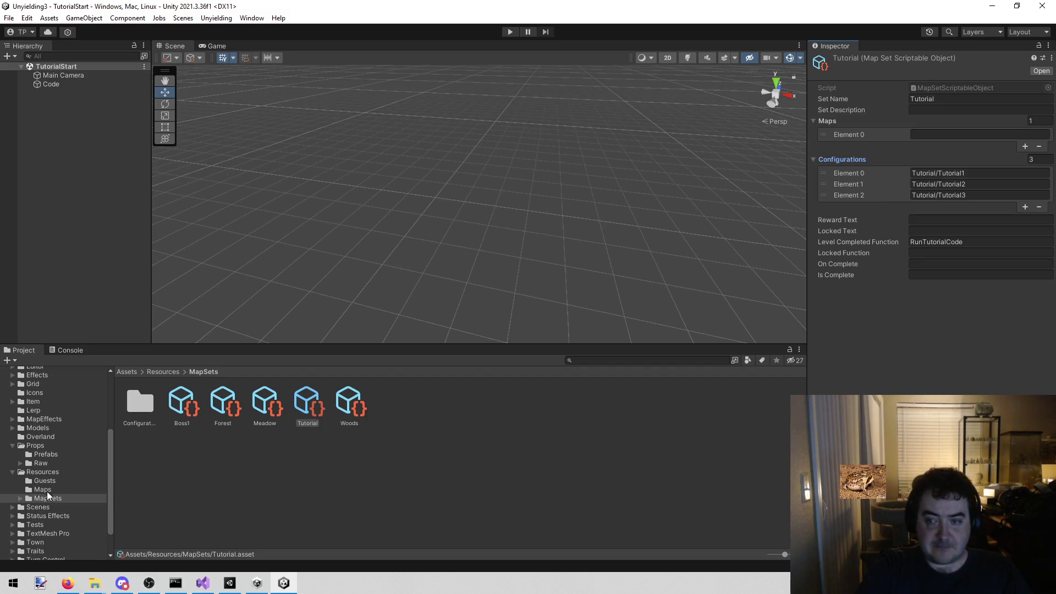
{"action": "left_click", "coordinate": [13, 445]}
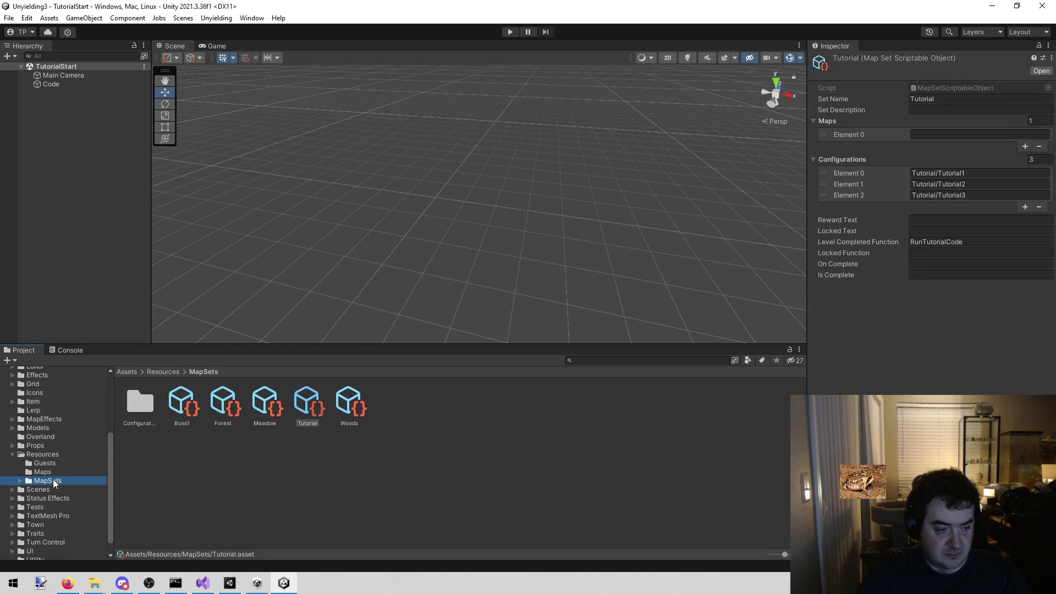
{"action": "left_click", "coordinate": [41, 472]}
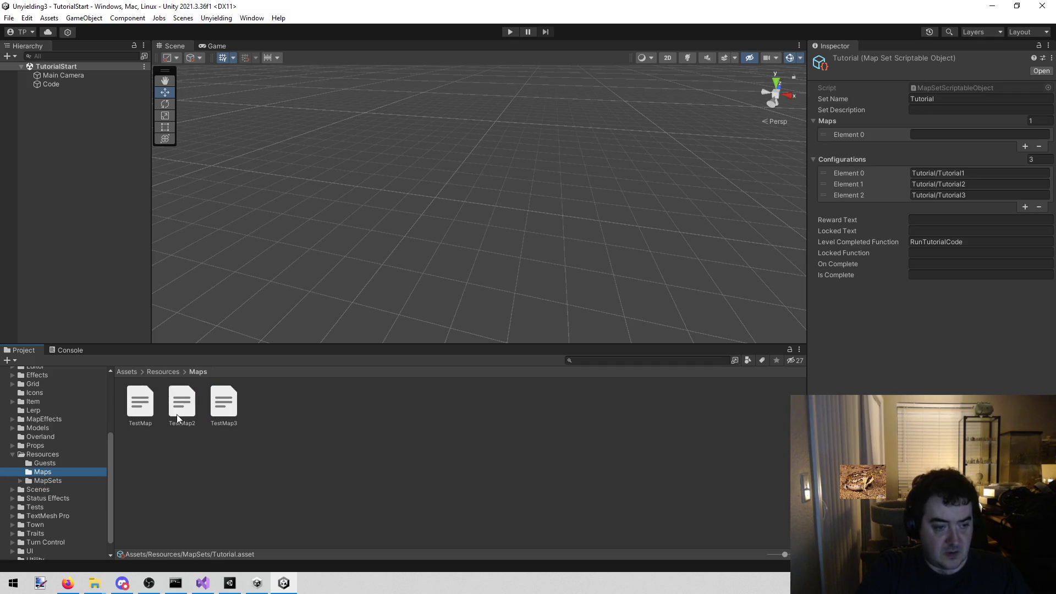
{"action": "left_click", "coordinate": [153, 409]}
{"action": "left_click", "coordinate": [143, 424]}
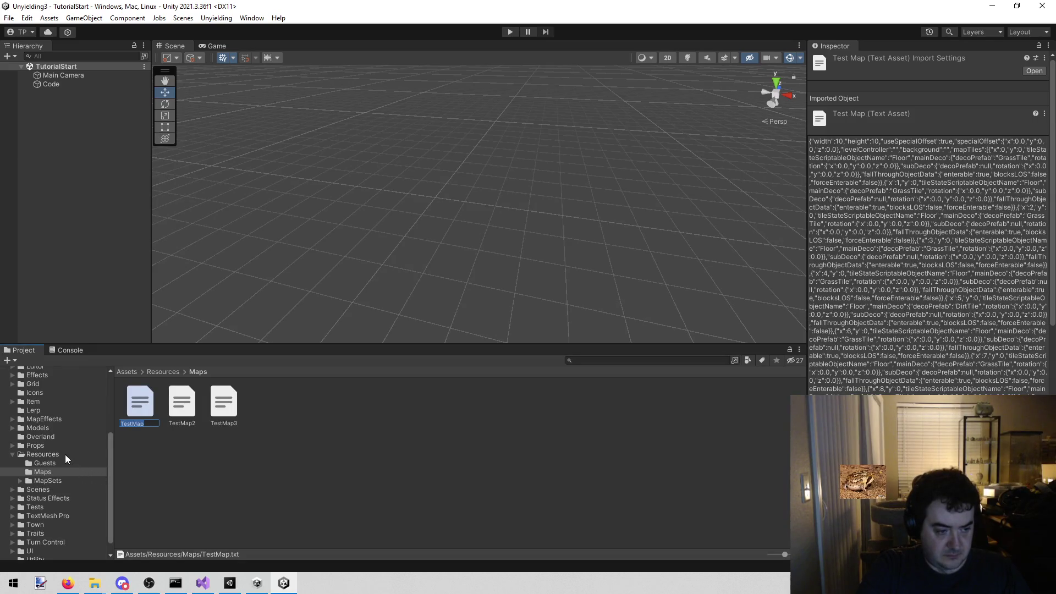
{"action": "left_click", "coordinate": [66, 480]}
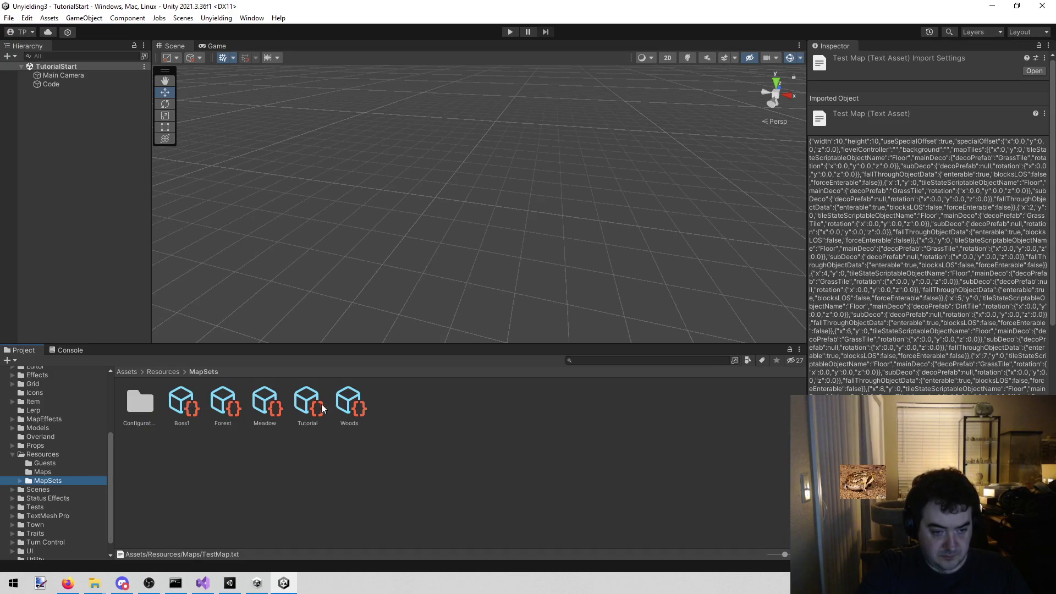
{"action": "left_click", "coordinate": [307, 404]}
Keep TestMap as Tutorial's first map and add two more entries named TestMap2 and TestMap3
{"action": "left_click", "coordinate": [972, 135]}
{"action": "type", "text": "TestMap"}
{"action": "left_click", "coordinate": [1024, 146]}
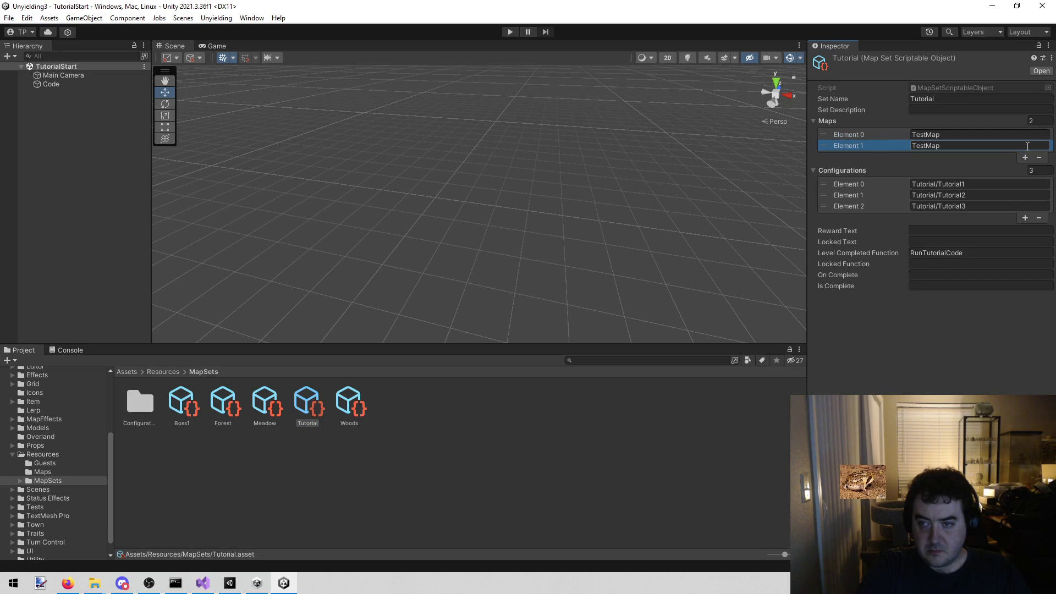
{"action": "left_click", "coordinate": [1023, 158]}
{"action": "left_click", "coordinate": [980, 144]}
{"action": "type", "text": "2"}
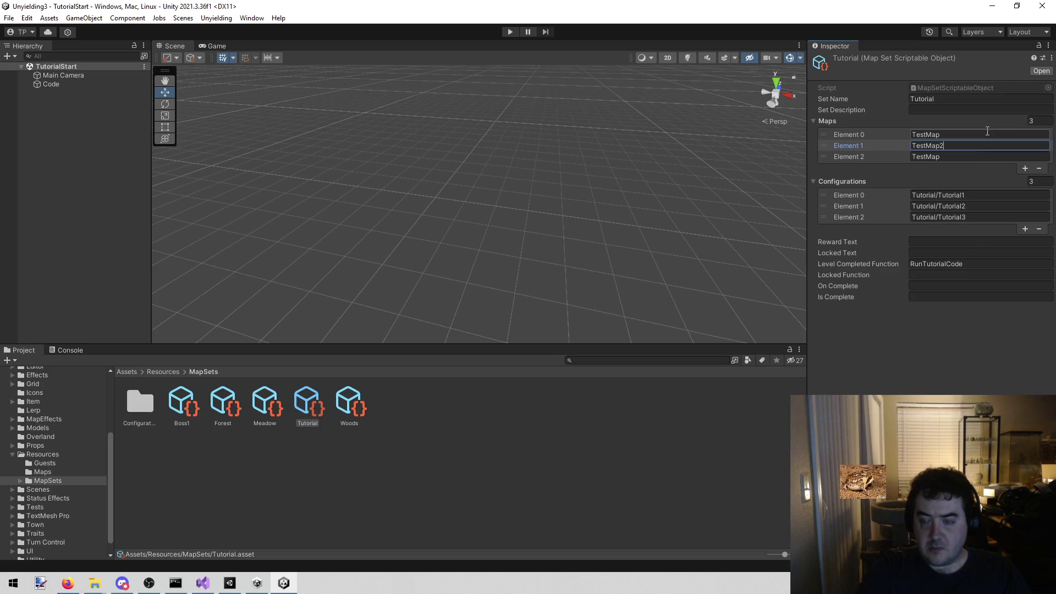
{"action": "key", "text": "Tab"}
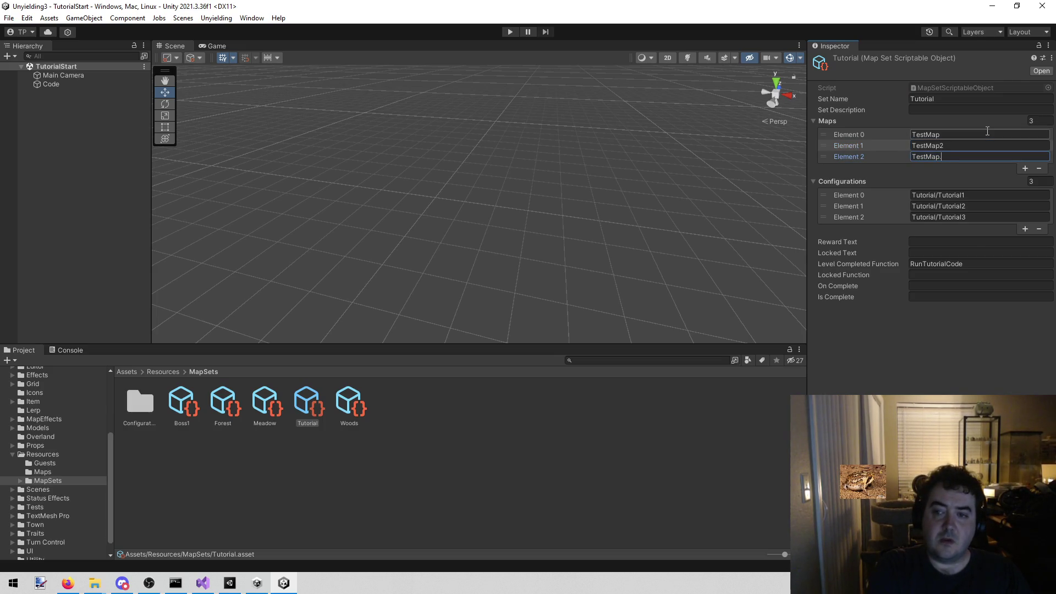
{"action": "type", "text": "3"}
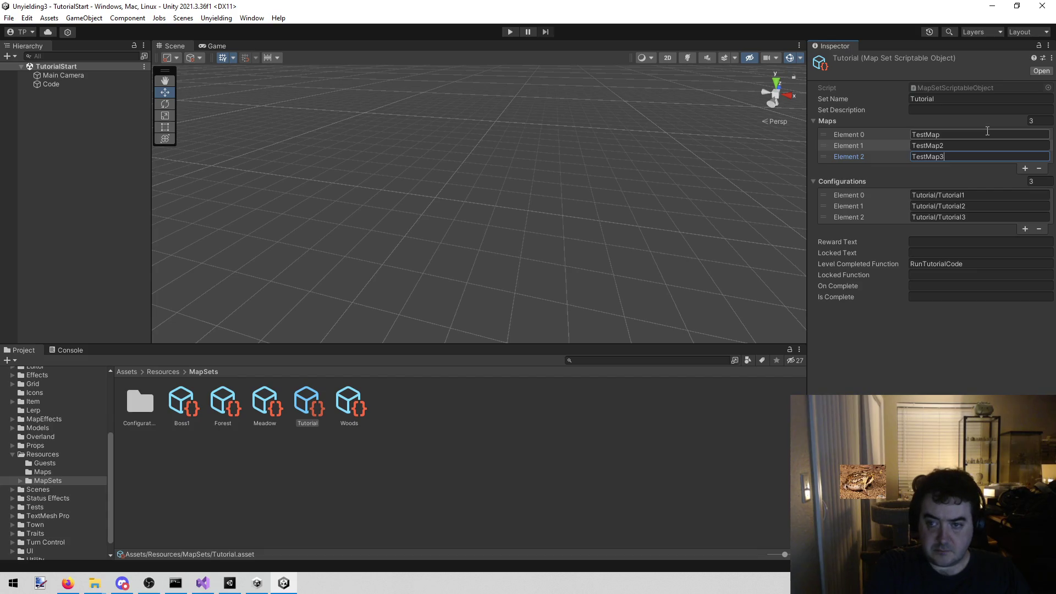
{"action": "left_click", "coordinate": [646, 418]}
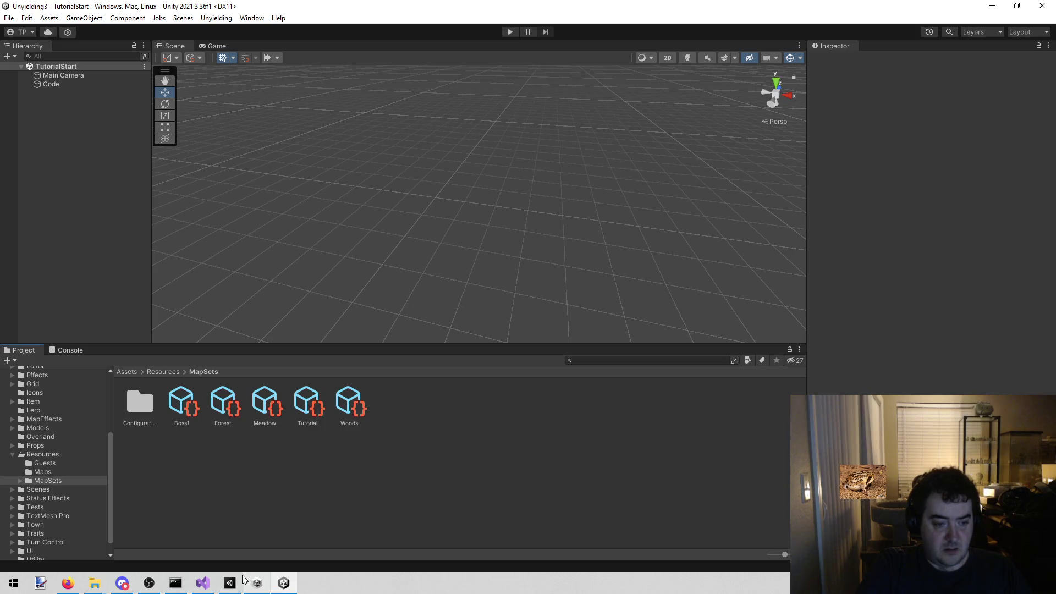
Add a space after the equals sign on MapBuilder.cs line 172 and save
{"action": "left_click", "coordinate": [204, 582]}
{"action": "scroll", "coordinate": [745, 139], "scroll_direction": "up", "scroll_amount": 4}
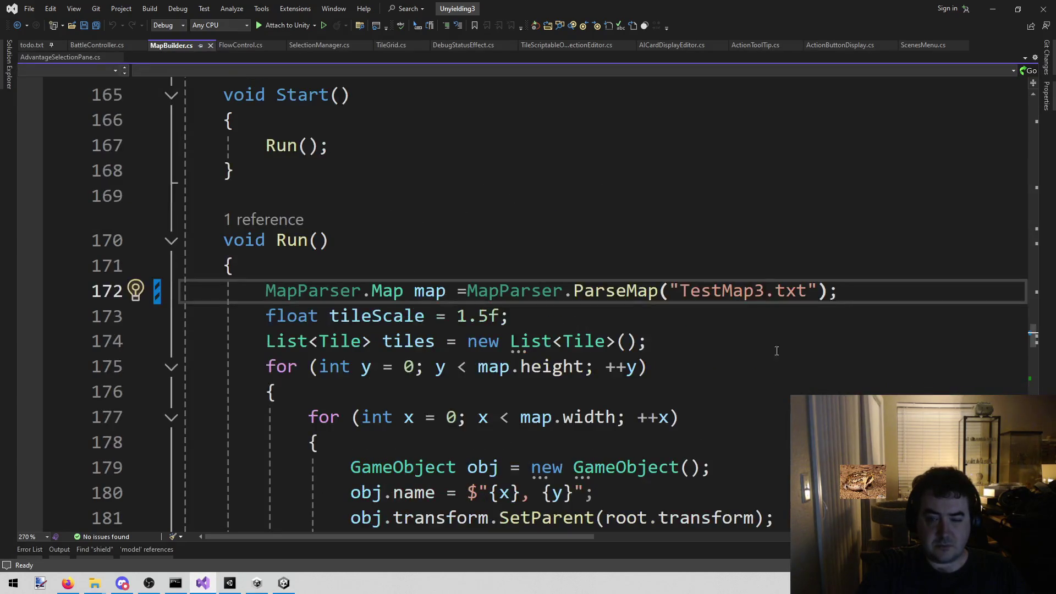
{"action": "scroll", "coordinate": [743, 442], "scroll_direction": "down", "scroll_amount": 3}
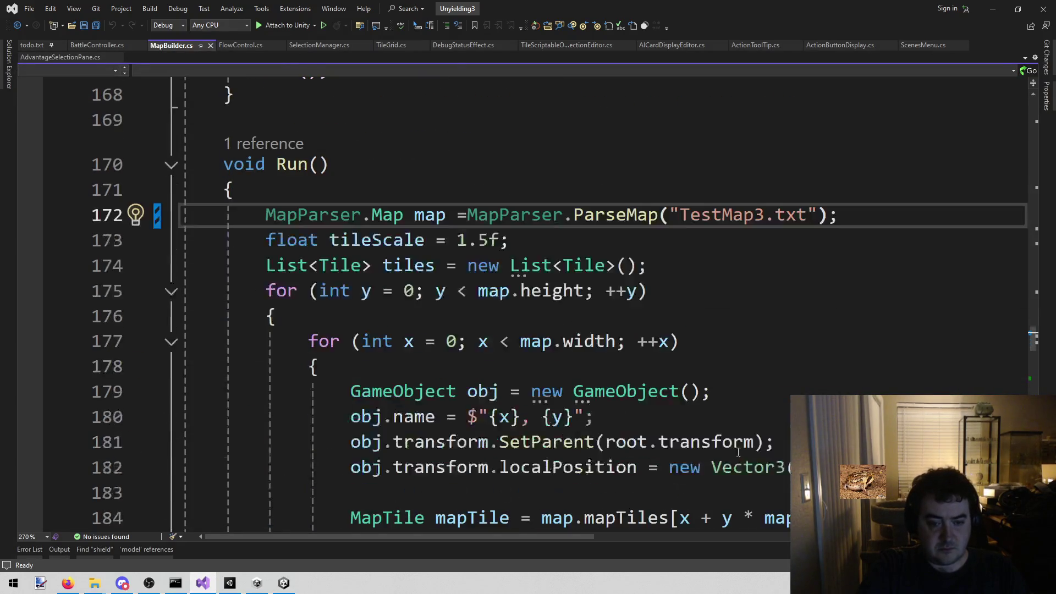
{"action": "left_click", "coordinate": [465, 215]}
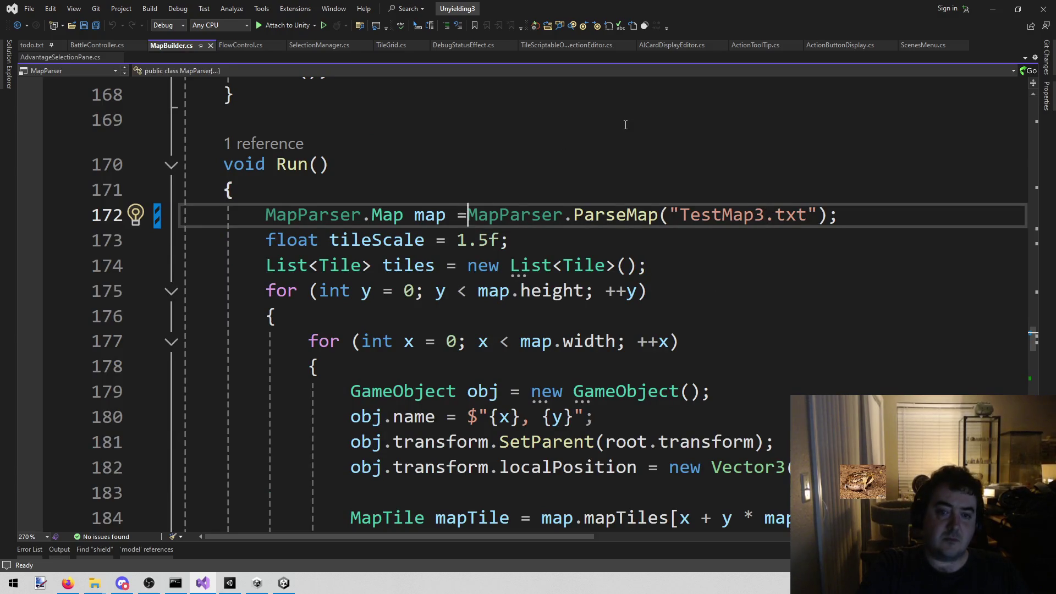
{"action": "key", "text": "ctrl+s"}
{"action": "left_click", "coordinate": [841, 298]}
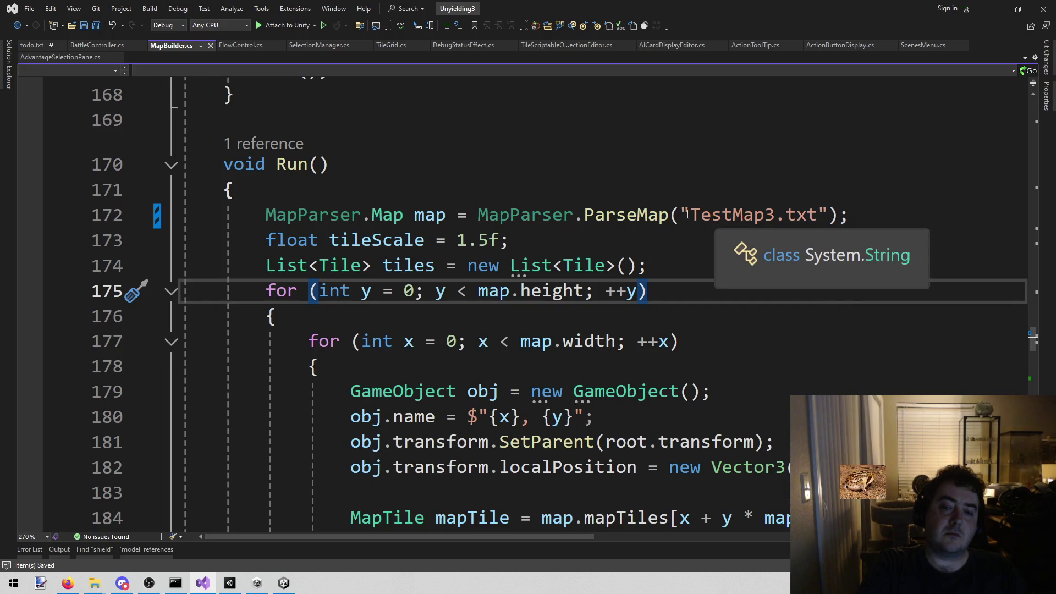
Check ParseMap's definition, then remove .txt from the "TestMap3.txt" string
{"action": "double_click", "coordinate": [633, 215]}
{"action": "right_click", "coordinate": [652, 212]}
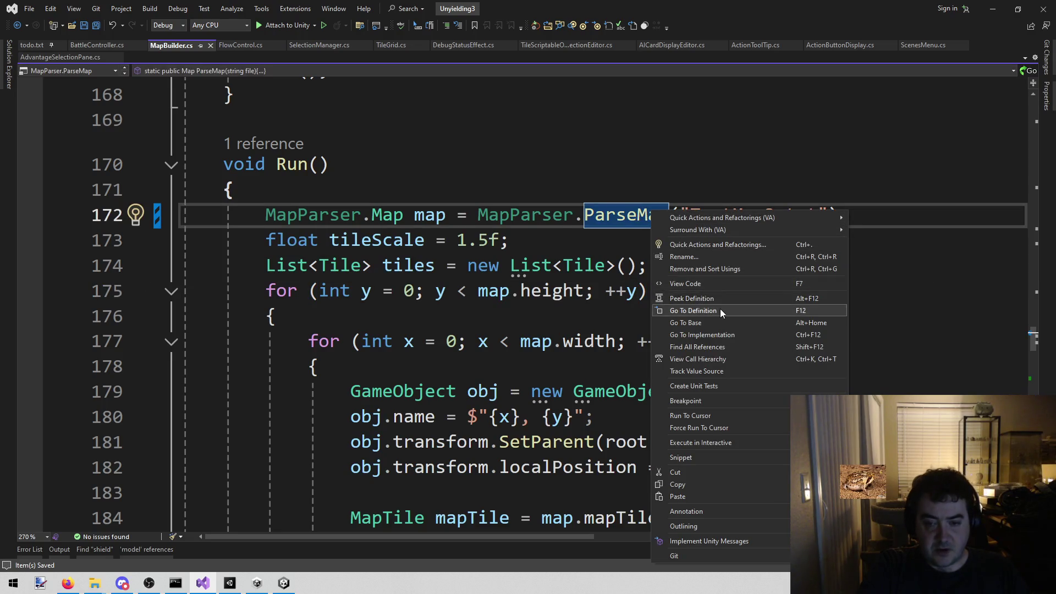
{"action": "left_click", "coordinate": [720, 310]}
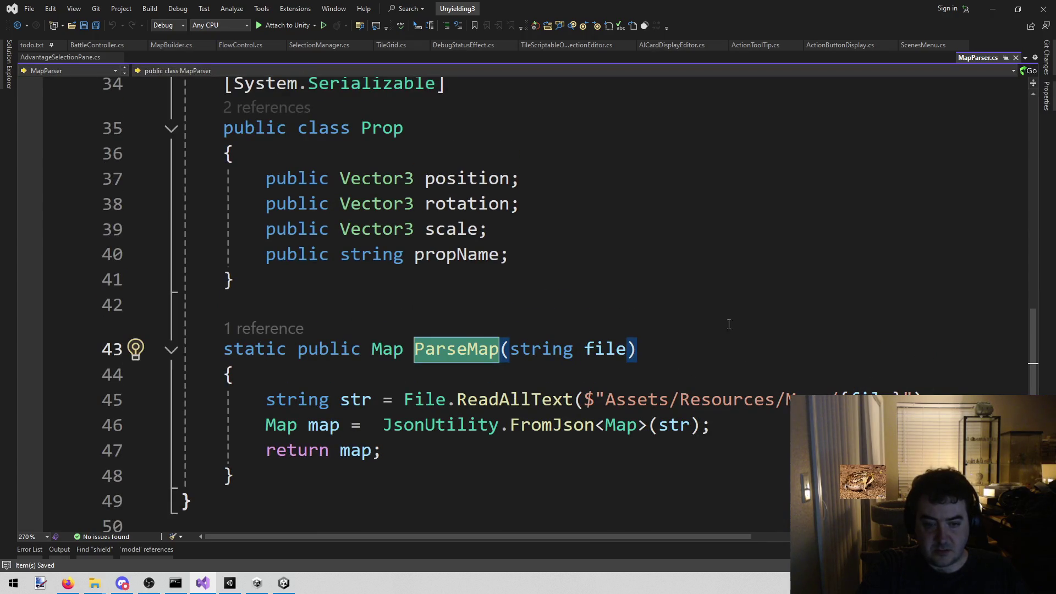
{"action": "double_click", "coordinate": [887, 397]}
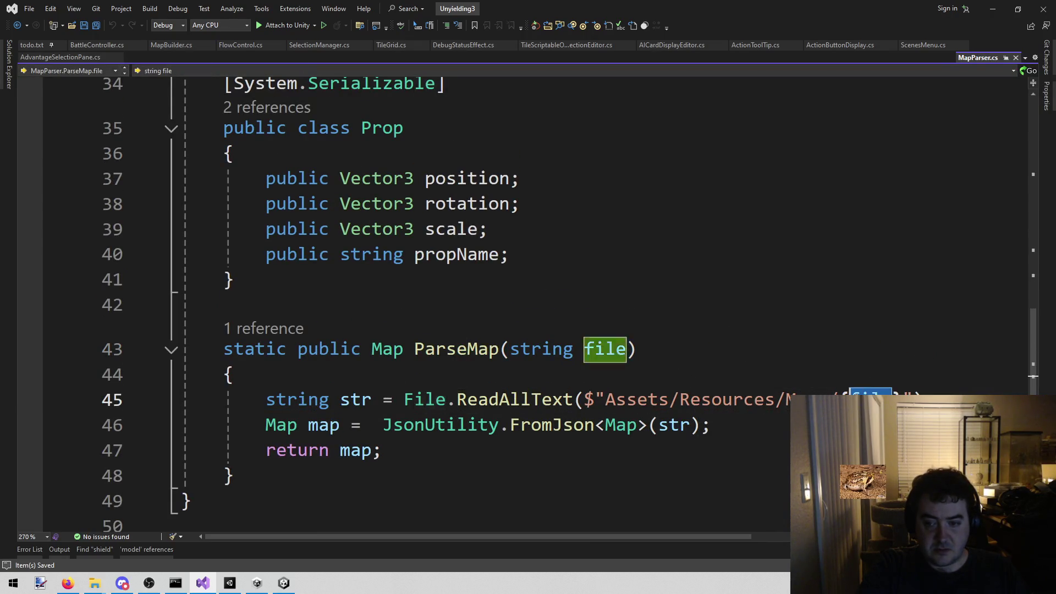
{"action": "key", "text": "ctrl+minus"}
{"action": "key", "text": "ctrl+minus"}
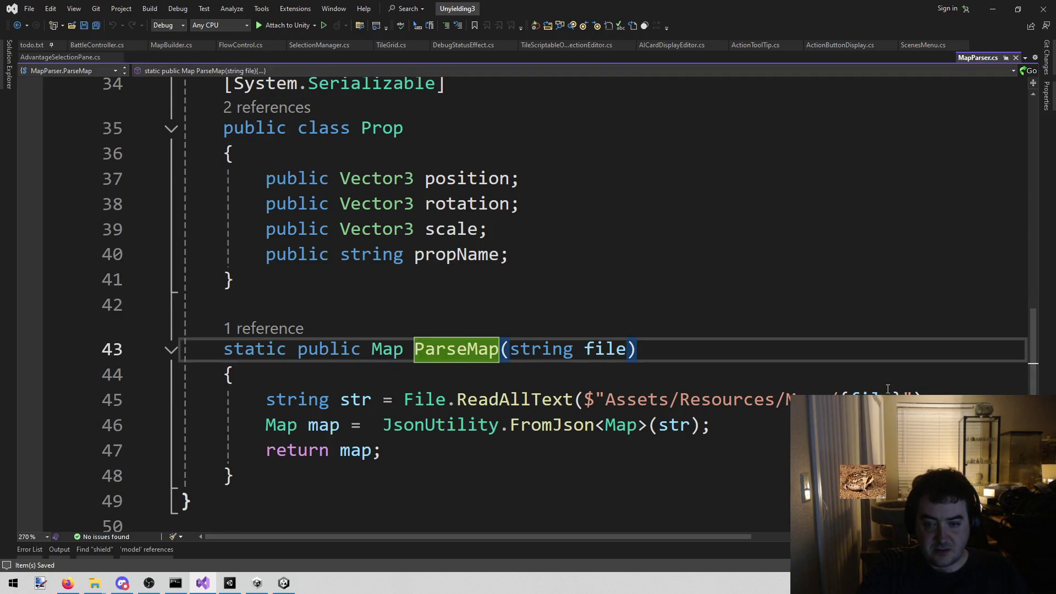
{"action": "left_click_drag", "start_coordinate": [765, 215], "coordinate": [701, 215]}
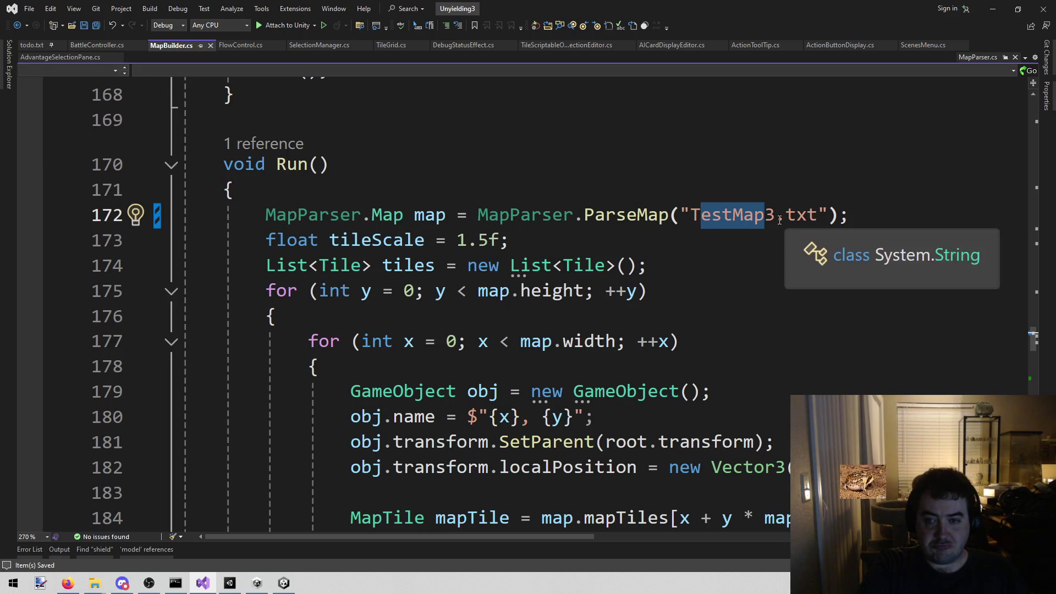
{"action": "left_click_drag", "start_coordinate": [776, 215], "coordinate": [819, 215]}
{"action": "key", "text": "BackSpace"}
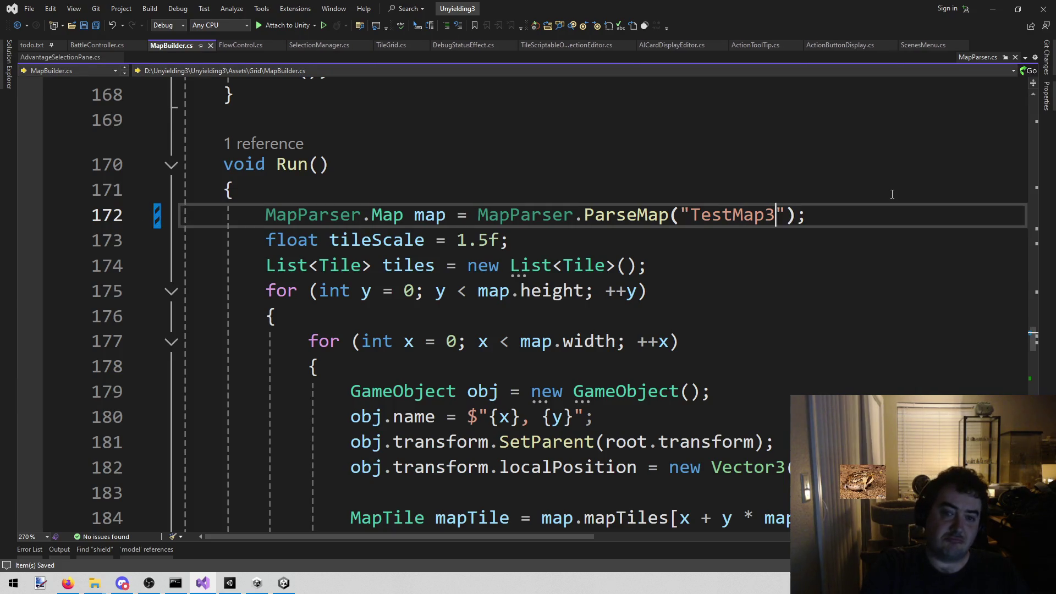
Start and stop play mode in the level editor project, then switch to the Unyielding3 project
{"action": "left_click", "coordinate": [230, 583]}
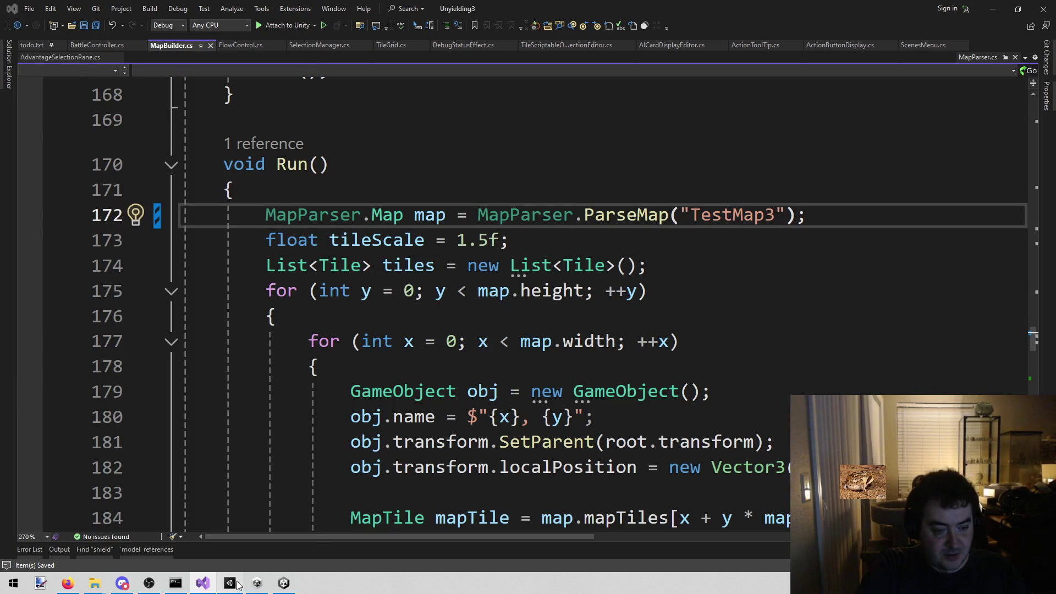
{"action": "left_click", "coordinate": [499, 32]}
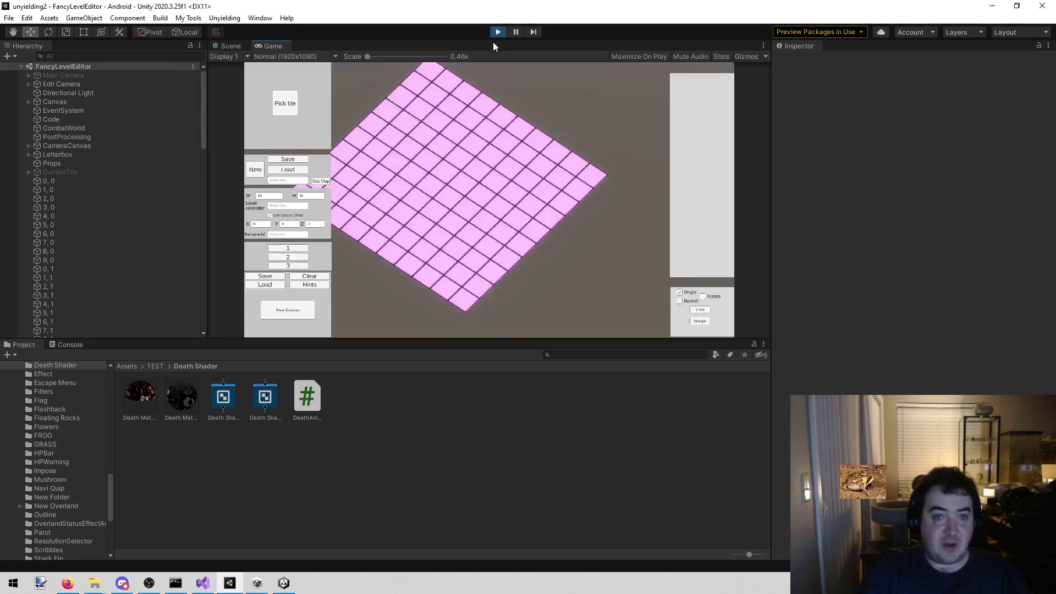
{"action": "left_click", "coordinate": [498, 32]}
{"action": "key", "text": "alt+Tab"}
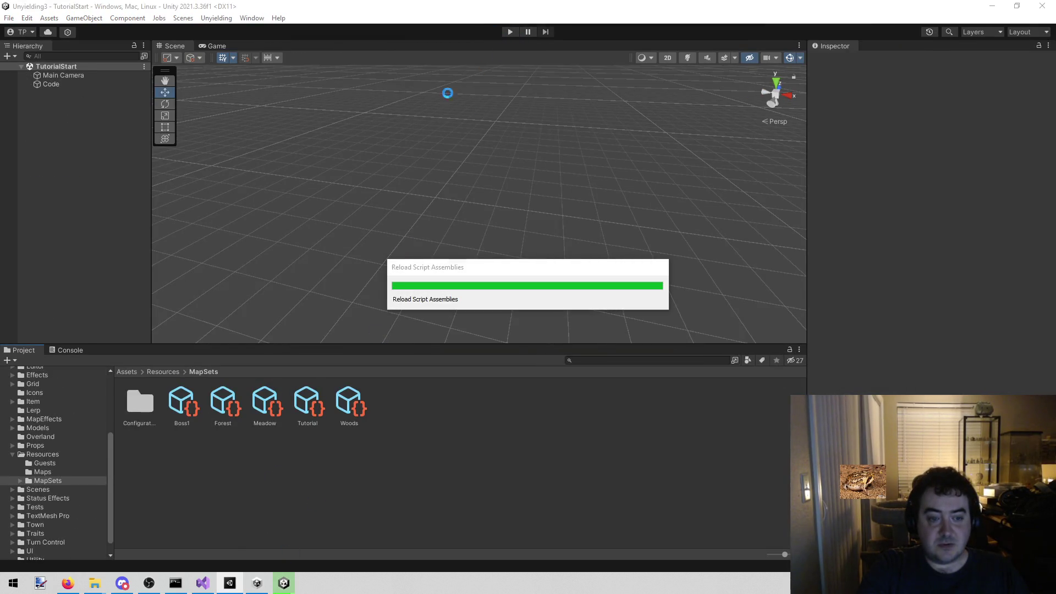
Check the resource path used inside the ParseMap definition on line 45
{"action": "left_click", "coordinate": [202, 583]}
{"action": "right_click", "coordinate": [611, 206]}
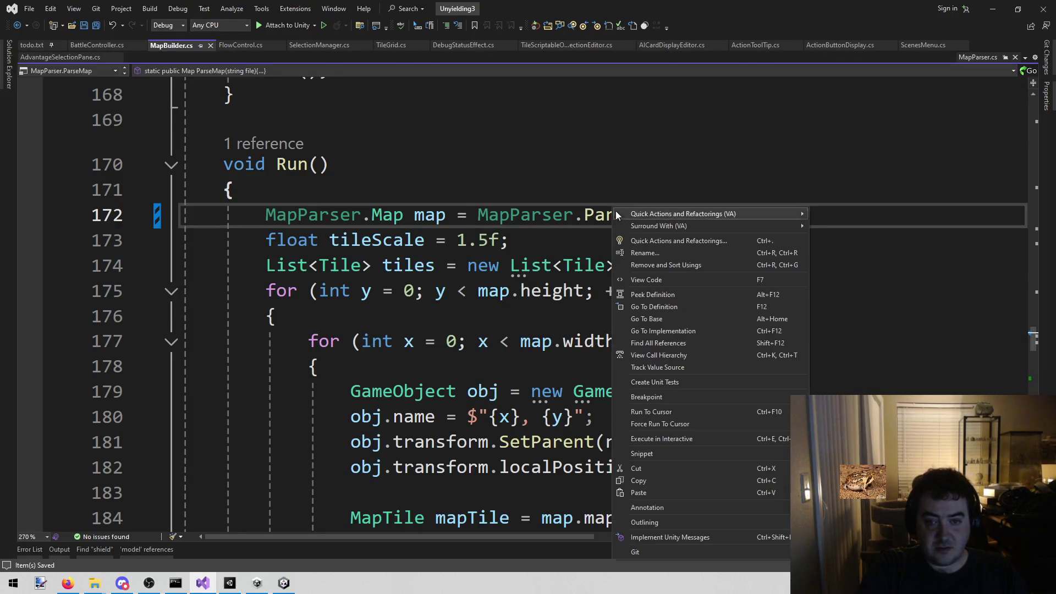
{"action": "left_click", "coordinate": [663, 294]}
{"action": "mouse_move", "coordinate": [516, 358]}
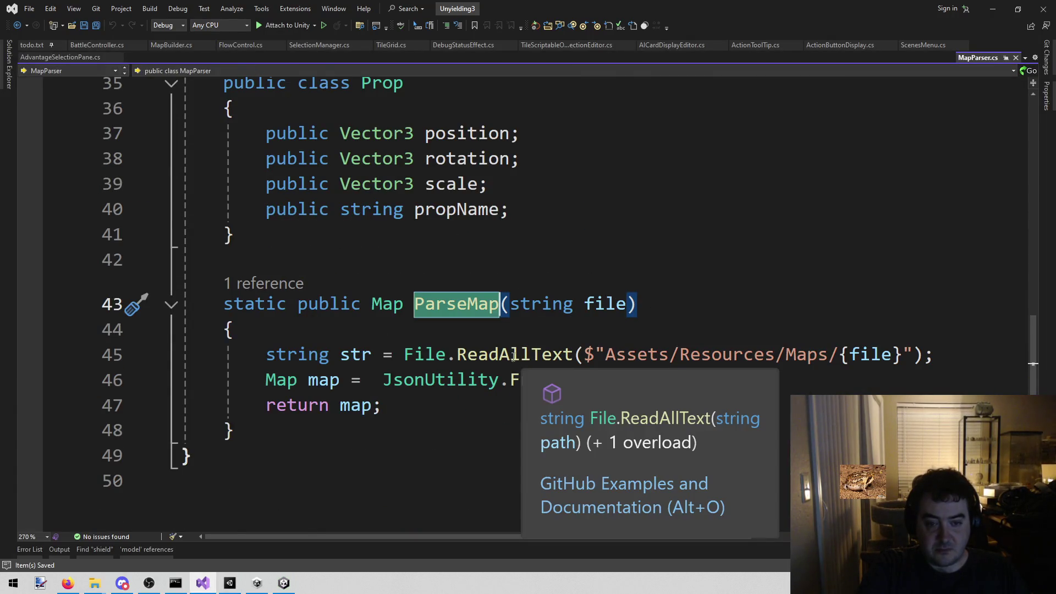
{"action": "left_click_drag", "start_coordinate": [507, 352], "coordinate": [863, 356]}
{"action": "key", "text": "ctrl+minus"}
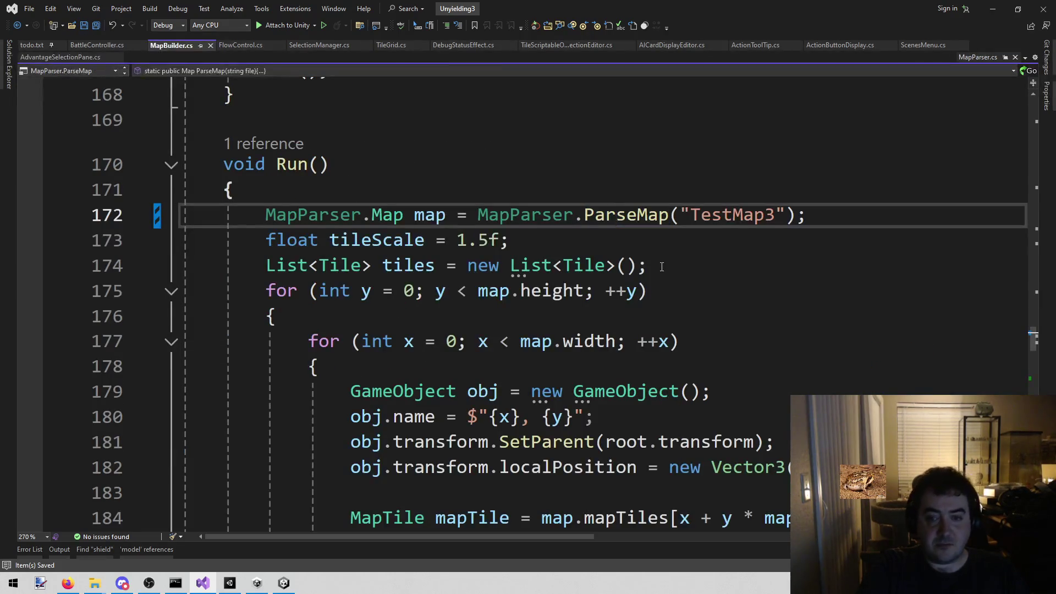
Restore "TestMap3.txt" in the ParseMap call, save MapBuilder.cs, and return to Unyielding3
{"action": "left_click", "coordinate": [775, 217]}
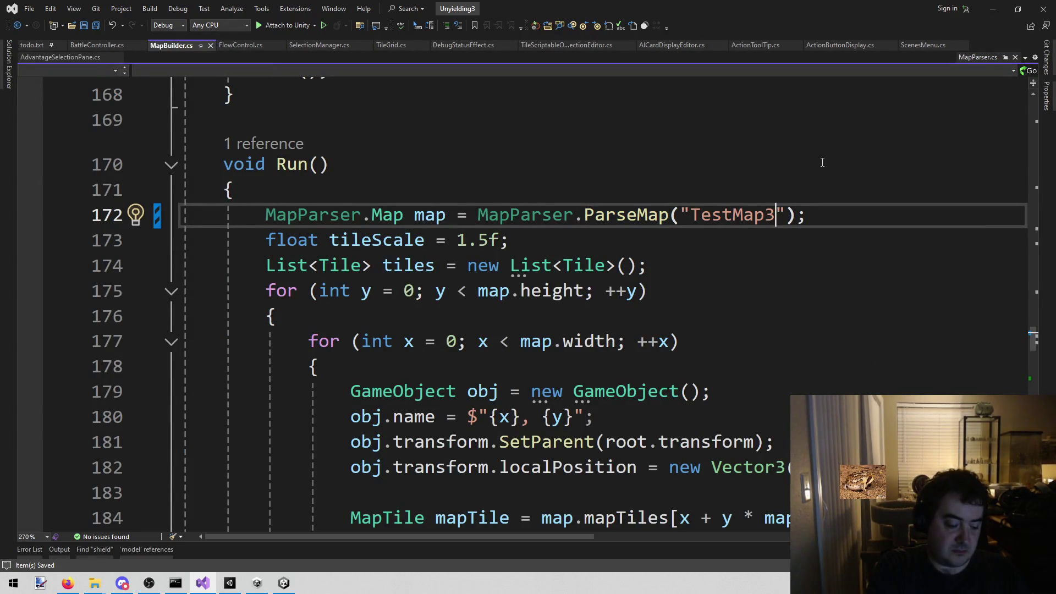
{"action": "type", "text": ".txt"}
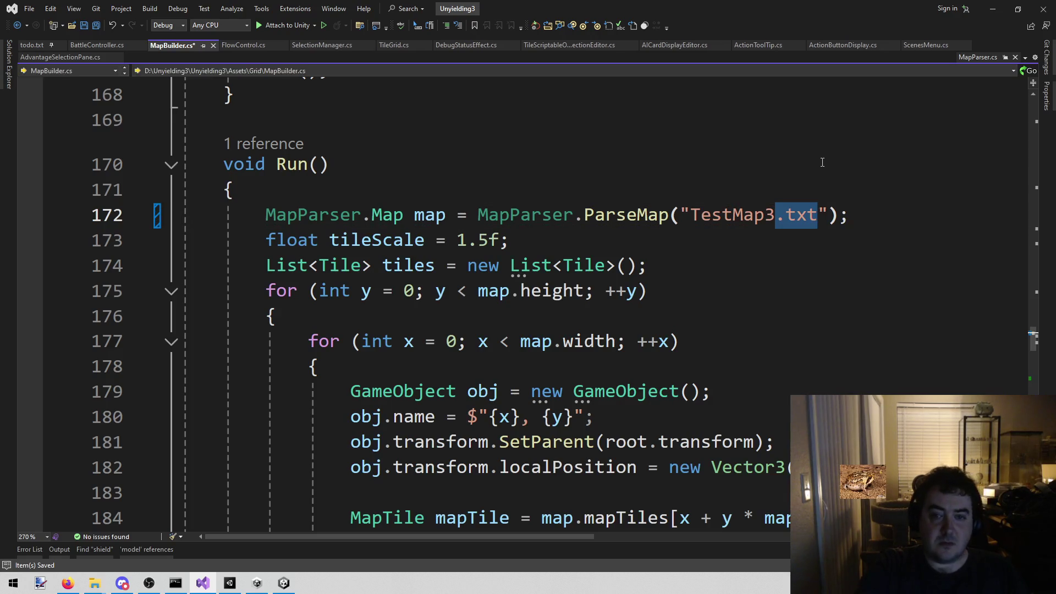
{"action": "left_click", "coordinate": [761, 157]}
{"action": "key", "text": "ctrl+s"}
{"action": "left_click", "coordinate": [230, 583]}
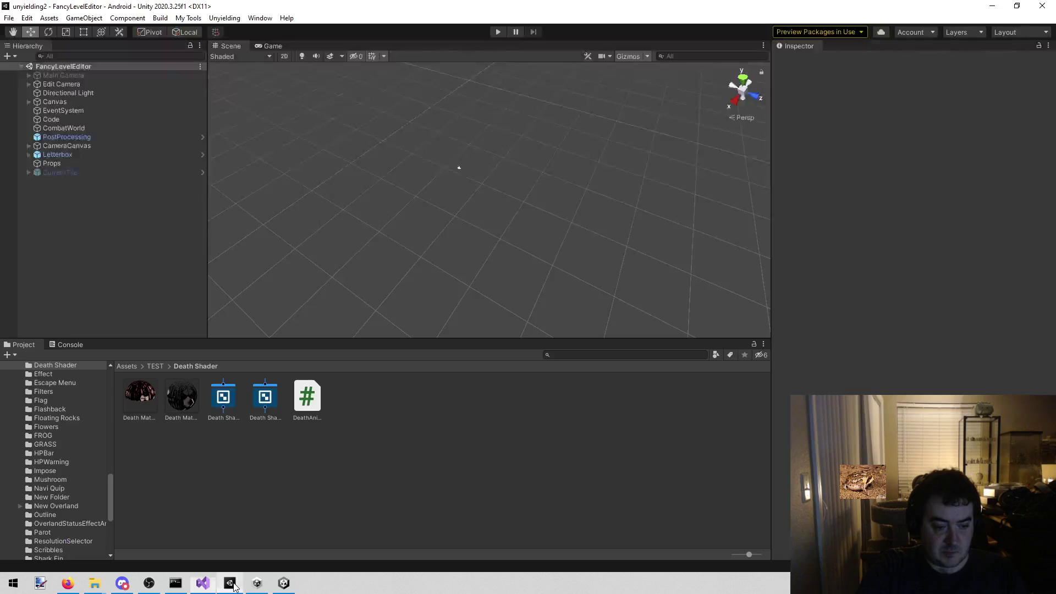
{"action": "left_click", "coordinate": [256, 584]}
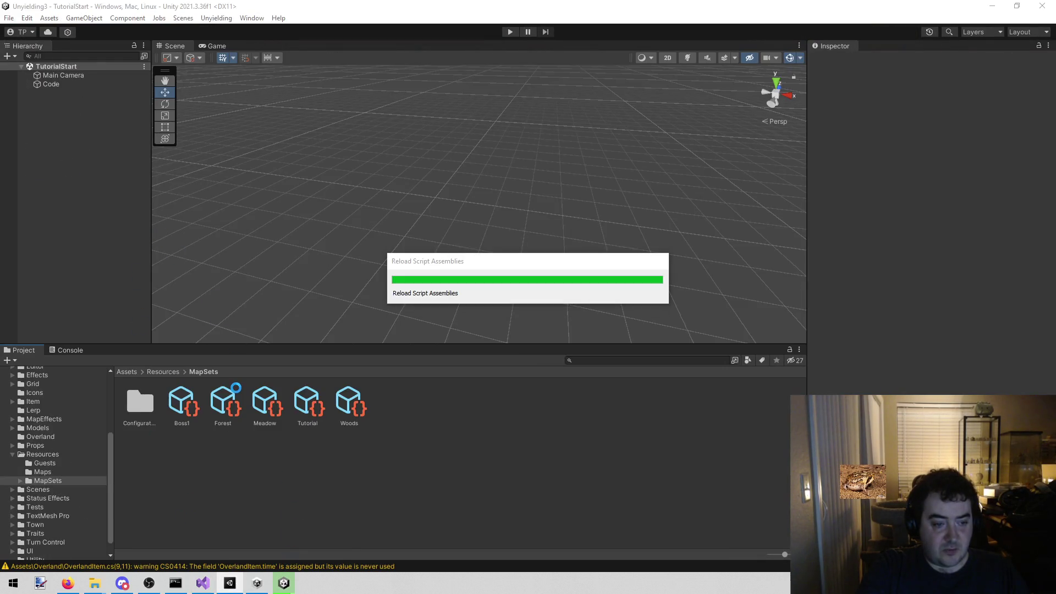
Rename the Tutorial maps to TestMap.txt, TestMap2.txt and TestMap3.txt
{"action": "left_click", "coordinate": [312, 405]}
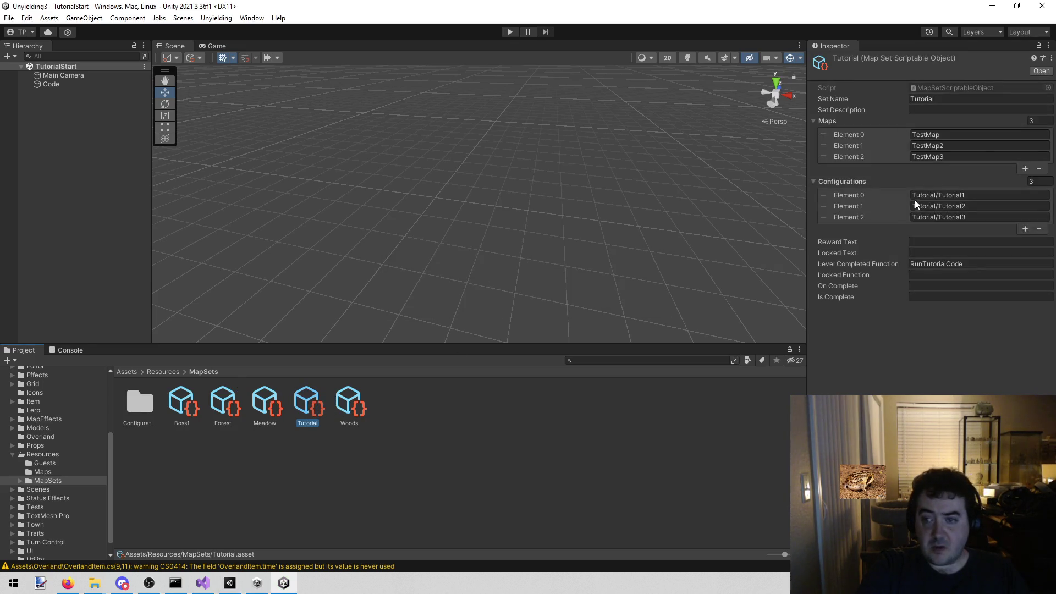
{"action": "left_click", "coordinate": [1003, 134]}
{"action": "type", "text": ".txt"}
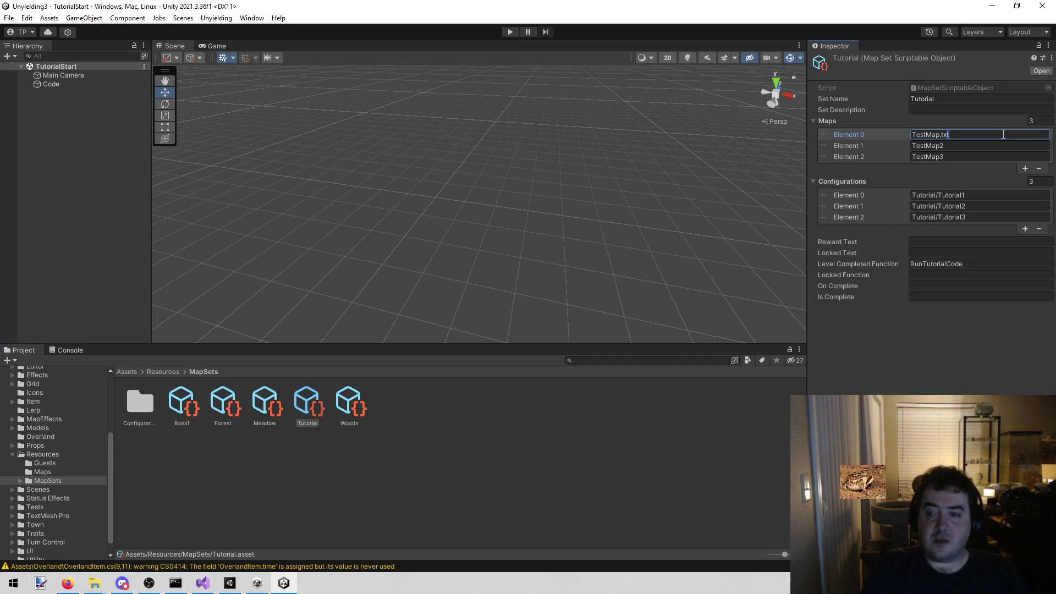
{"action": "key", "text": "shift+Left"}
{"action": "key", "text": "shift+Left"}
{"action": "key", "text": "shift+Left"}
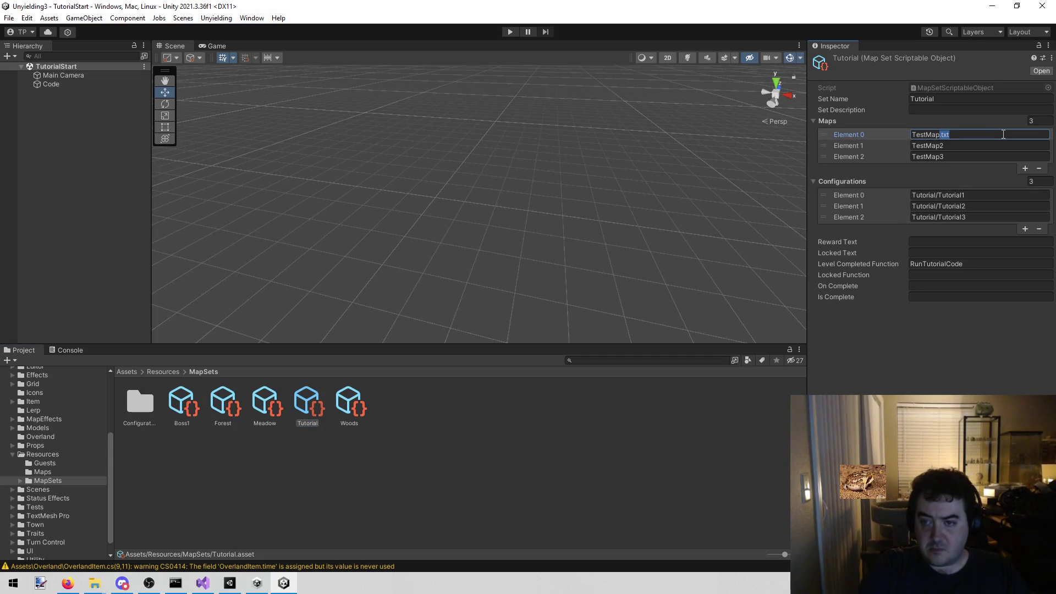
{"action": "left_click", "coordinate": [987, 145]}
{"action": "key", "text": "End"}
{"action": "type", "text": ".txt"}
{"action": "left_click", "coordinate": [983, 156]}
{"action": "key", "text": "End"}
{"action": "type", "text": ".txt"}
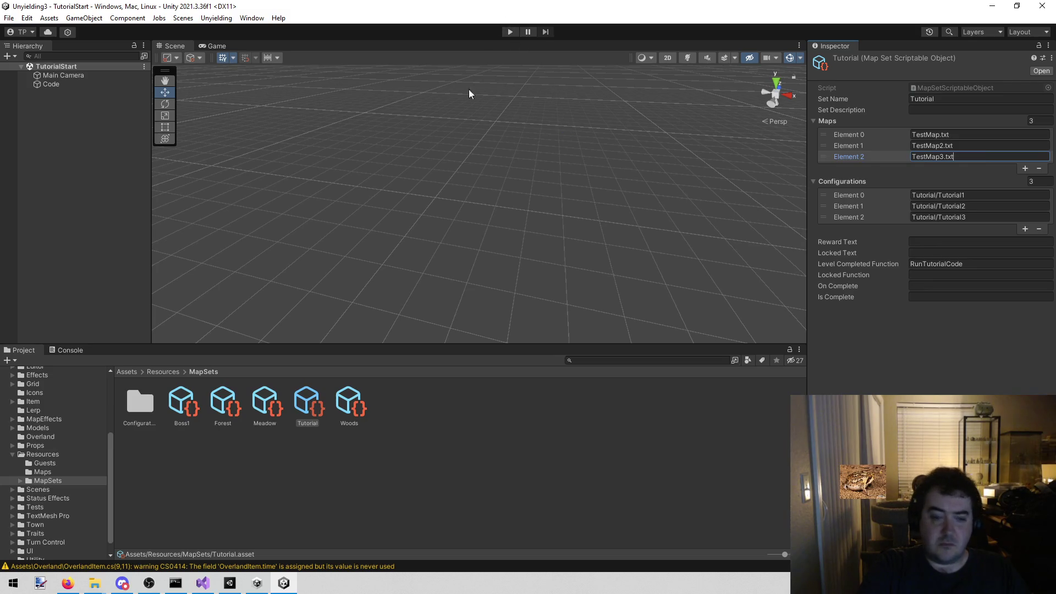
Bring the FancyLevelEditor Unity window to the front
{"action": "mouse_move", "coordinate": [218, 583]}
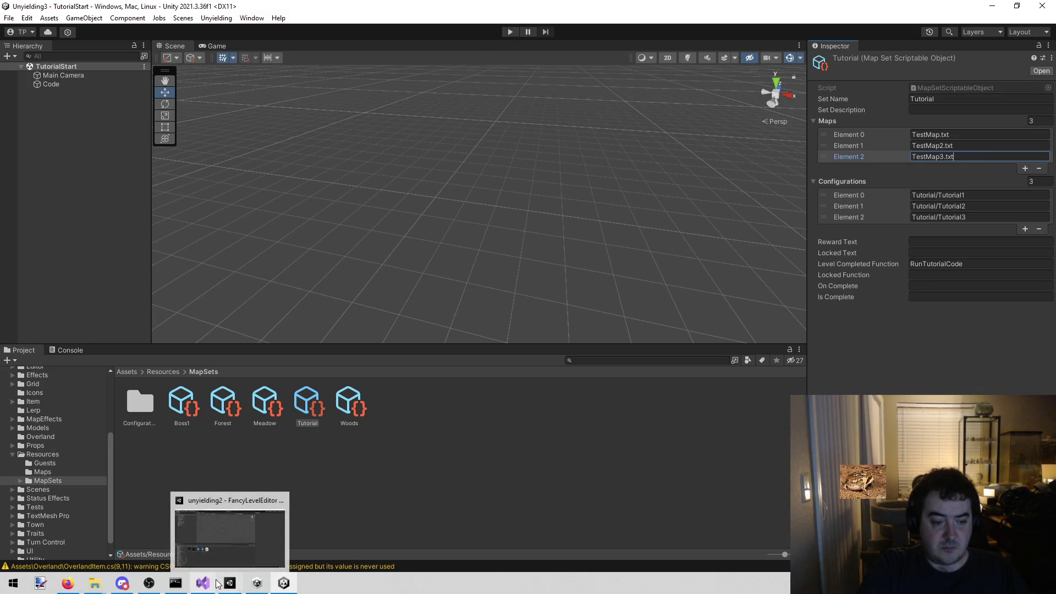
{"action": "left_click", "coordinate": [242, 590]}
{"action": "left_click", "coordinate": [175, 584]}
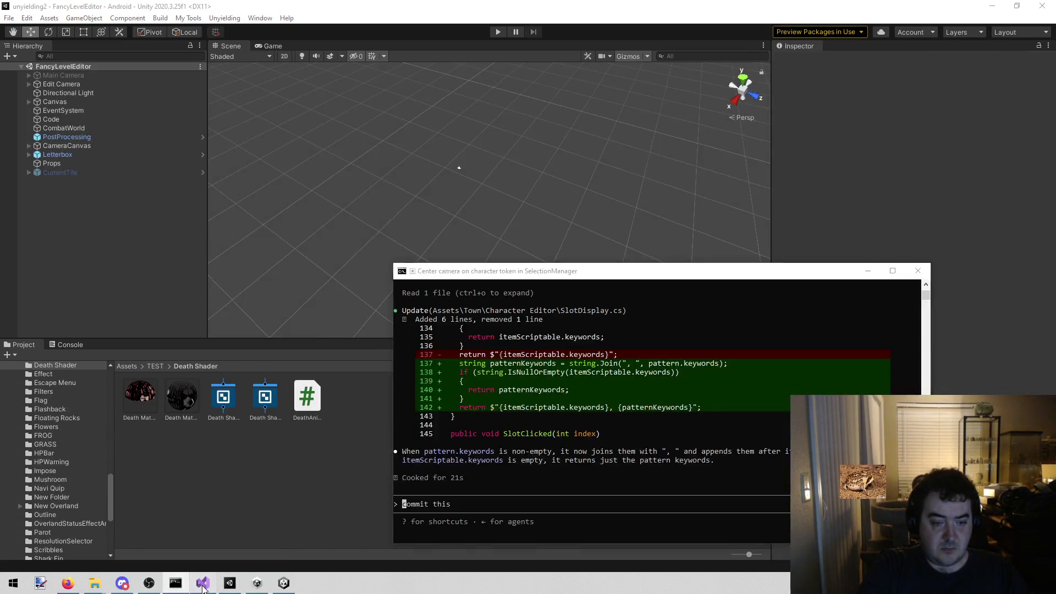
Go from Run's ParseMap call to the PlaceCharacters definition on line 228
{"action": "left_click", "coordinate": [203, 585]}
{"action": "left_click", "coordinate": [685, 215]}
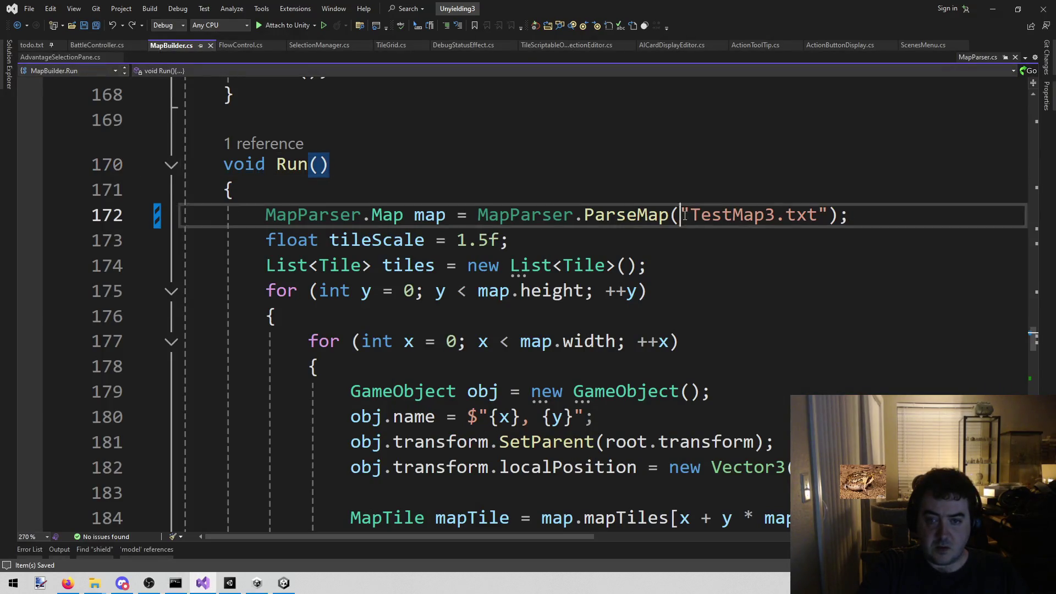
{"action": "left_click_drag", "start_coordinate": [685, 215], "coordinate": [828, 215]}
{"action": "scroll", "coordinate": [817, 279], "scroll_direction": "down", "scroll_amount": 4}
{"action": "scroll", "coordinate": [817, 279], "scroll_direction": "down", "scroll_amount": 10}
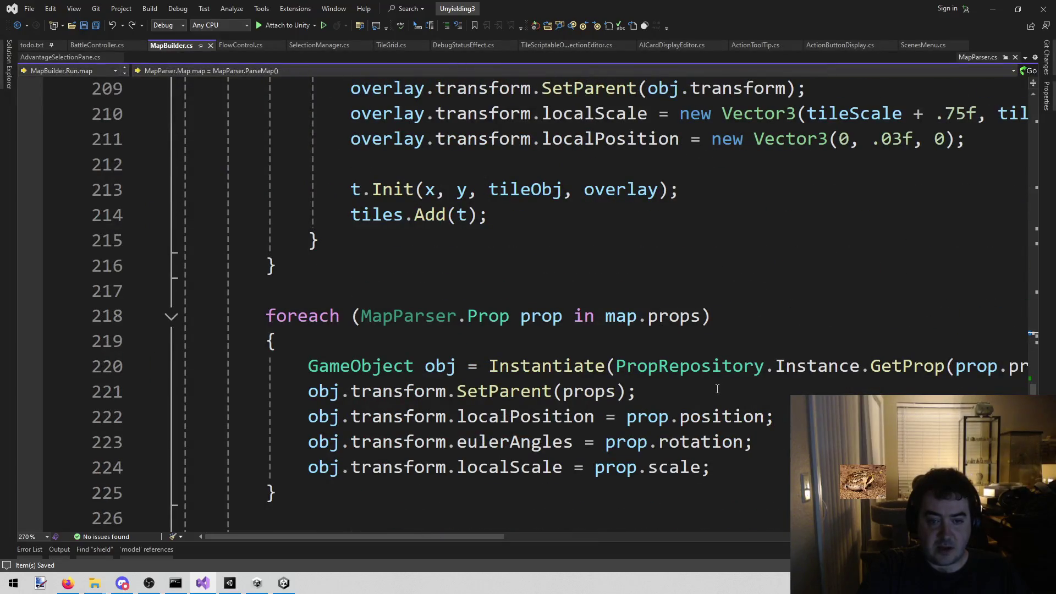
{"action": "scroll", "coordinate": [715, 391], "scroll_direction": "down", "scroll_amount": 3}
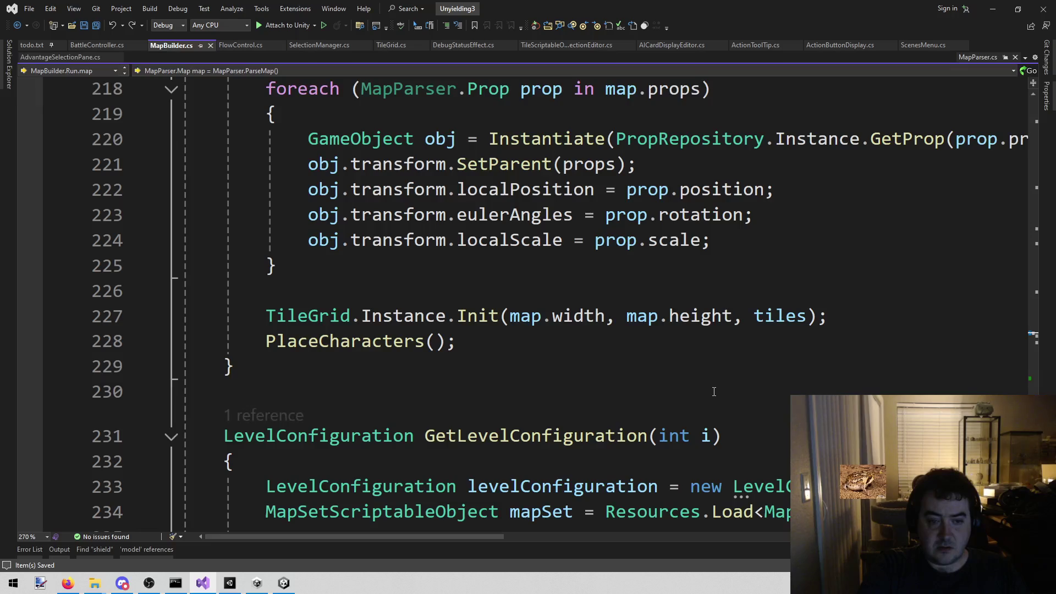
{"action": "left_click", "coordinate": [373, 341]}
{"action": "double_click", "coordinate": [372, 342]}
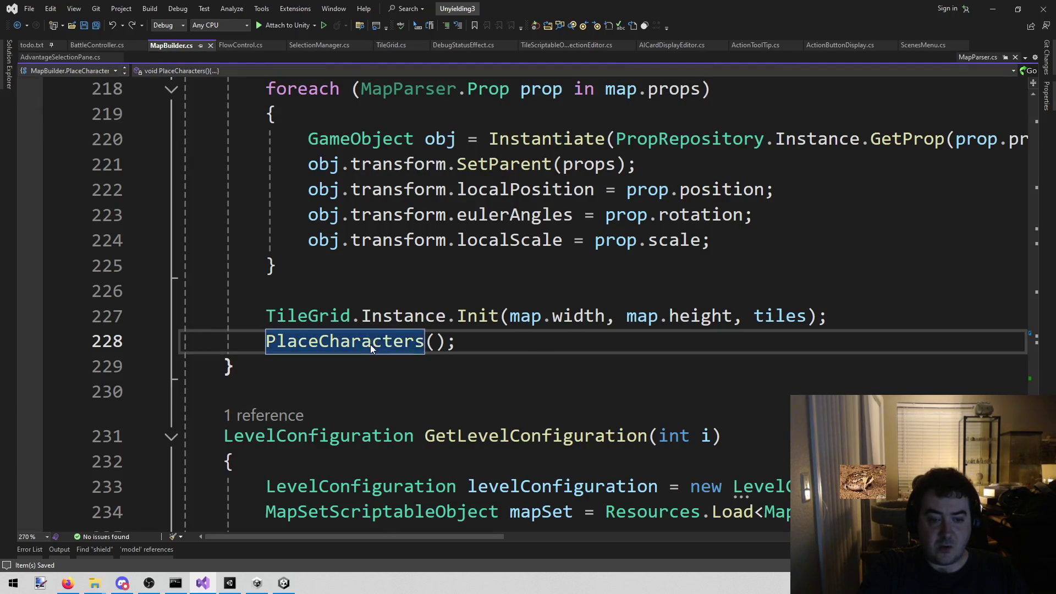
{"action": "right_click", "coordinate": [371, 344]}
{"action": "left_click", "coordinate": [411, 316]}
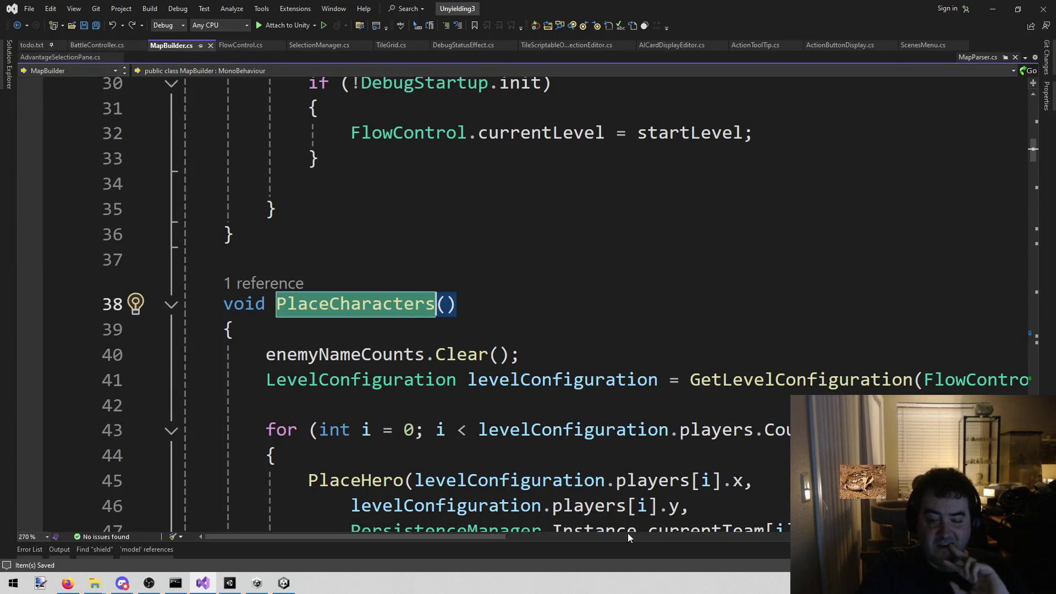
Copy GetLevelConfiguration(FlowControl.currentLevel) and return to the Run method
{"action": "mouse_move", "coordinate": [487, 536]}
{"action": "left_mouse_down"}
{"action": "mouse_move", "coordinate": [596, 546]}
{"action": "mouse_move", "coordinate": [450, 541]}
{"action": "left_mouse_up"}
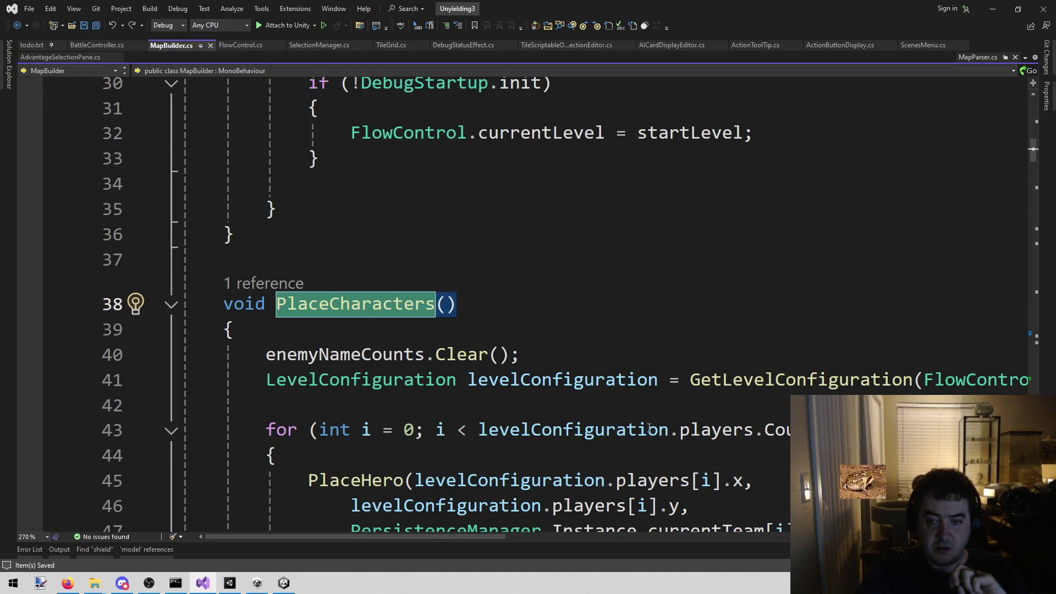
{"action": "left_click", "coordinate": [685, 388]}
{"action": "double_click", "coordinate": [691, 381]}
{"action": "key", "text": "shift+alt+equal"}
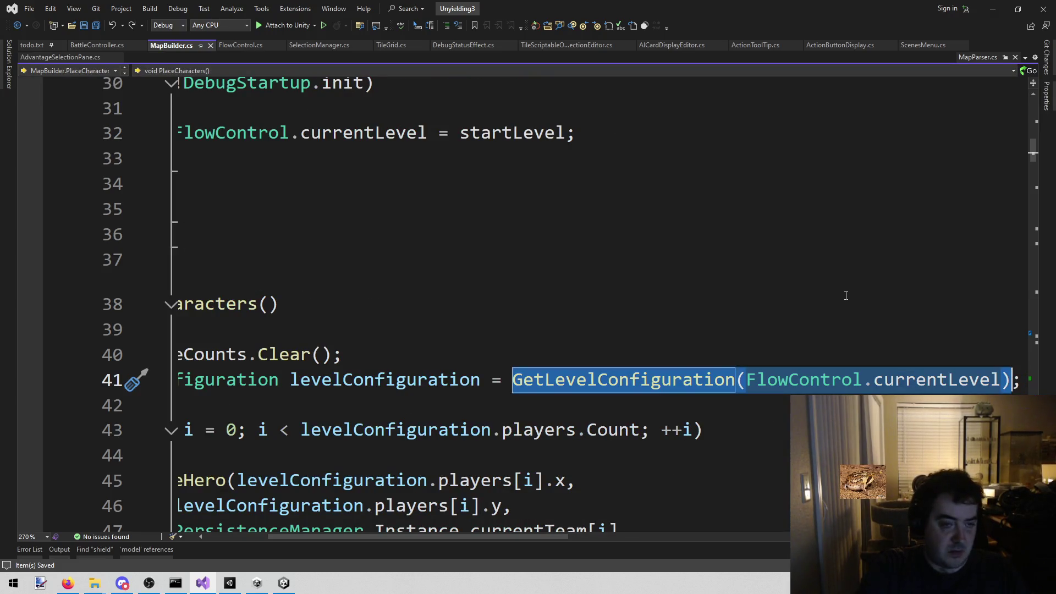
{"action": "key", "text": "alt+Up"}
{"action": "key", "text": "ctrl+shift+Down"}
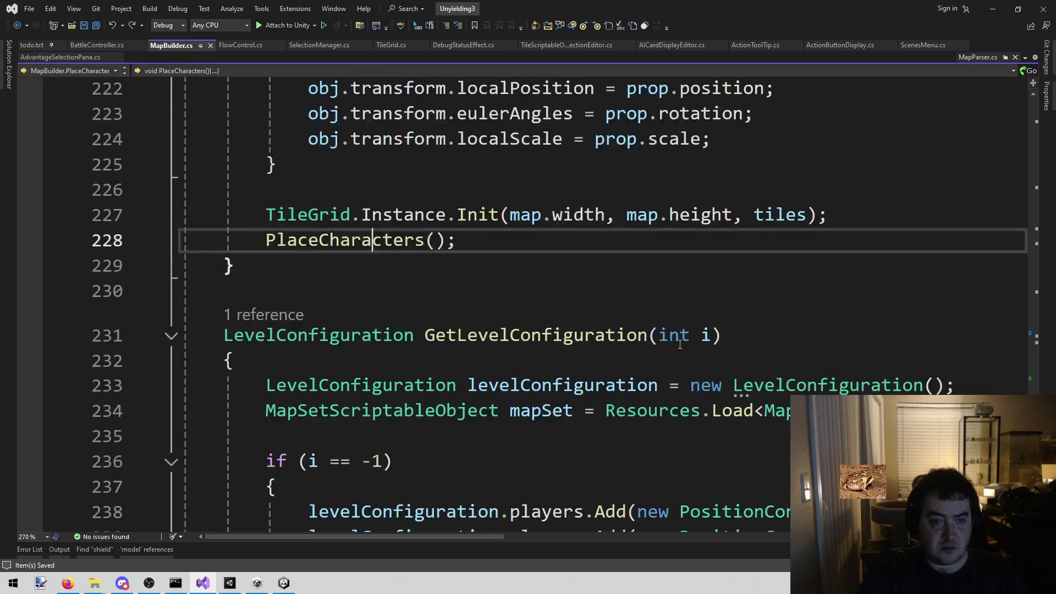
{"action": "scroll", "coordinate": [665, 363], "scroll_direction": "up", "scroll_amount": 20}
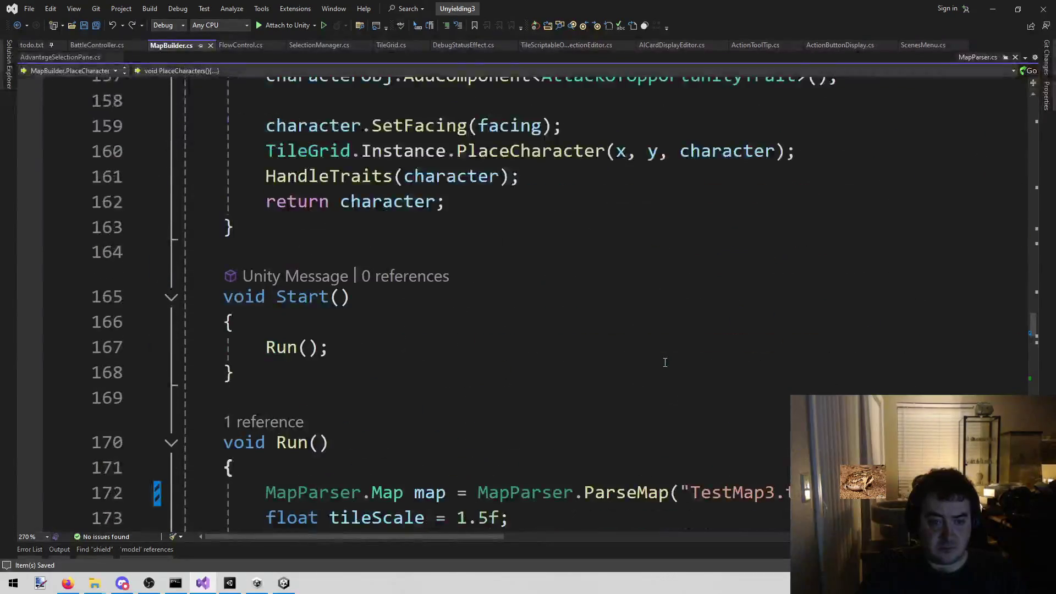
{"action": "scroll", "coordinate": [688, 342], "scroll_direction": "down", "scroll_amount": 4}
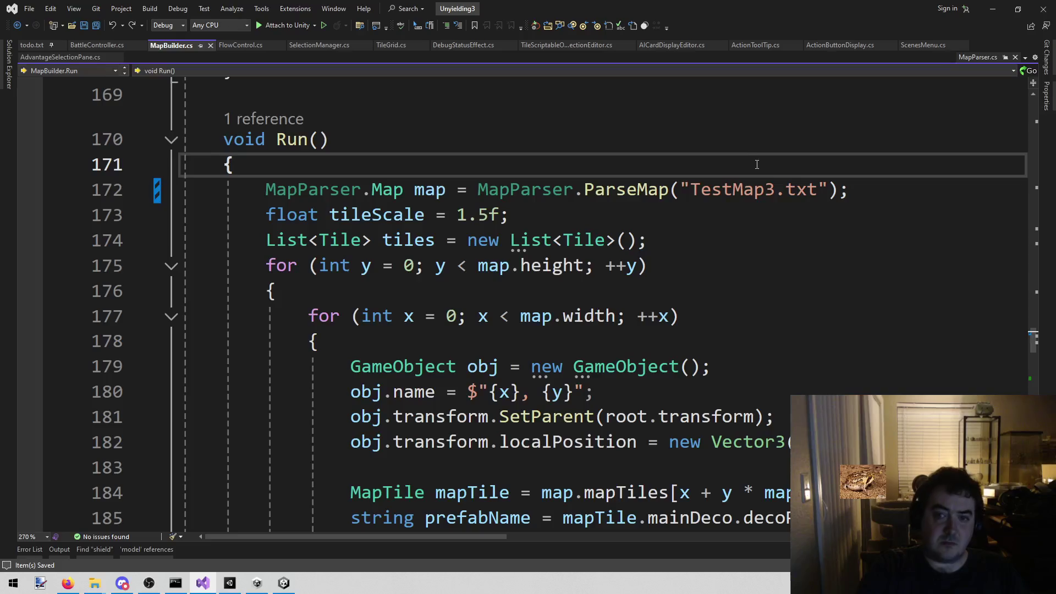
Open Run() with 'LevelConfiguration levelConfiguration = GetLevelConfiguration(FlowControl.currentLevel);' and save
{"action": "key", "text": "Return"}
{"action": "key", "text": "ctrl+v"}
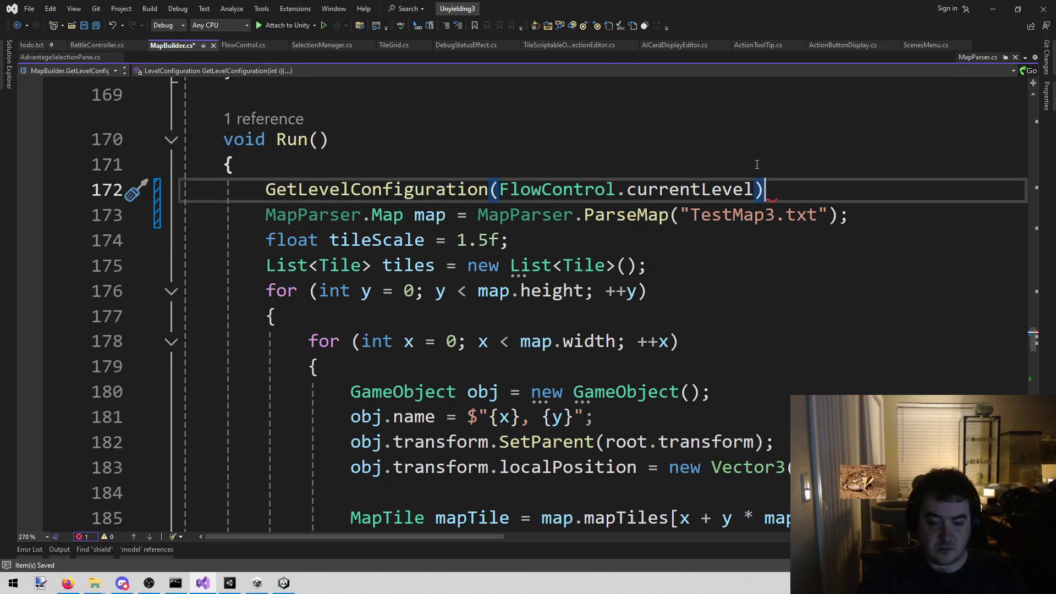
{"action": "type", "text": ";"}
{"action": "key", "text": "Home"}
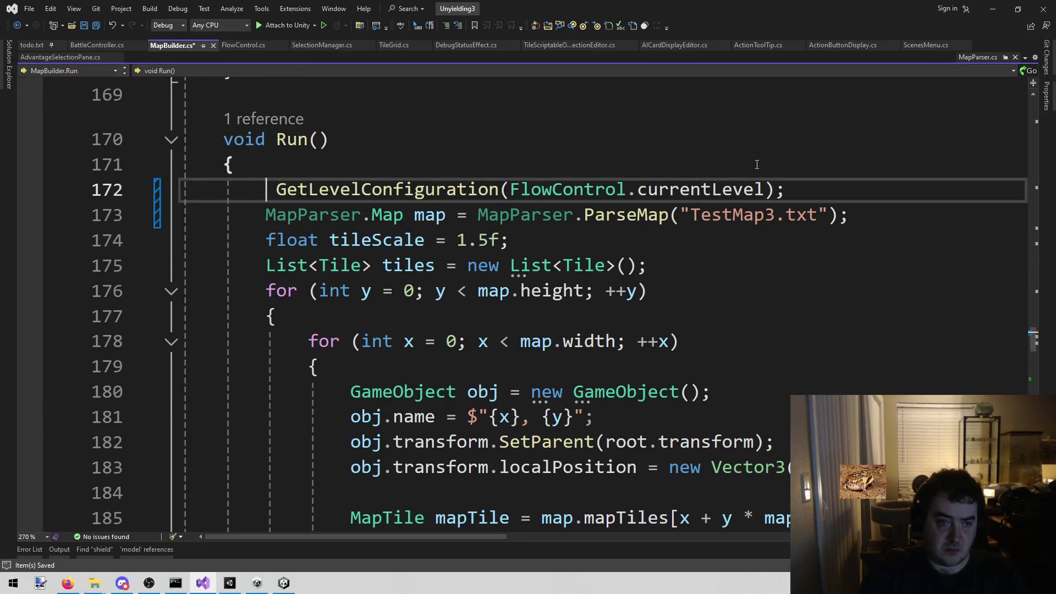
{"action": "mouse_move", "coordinate": [486, 195]}
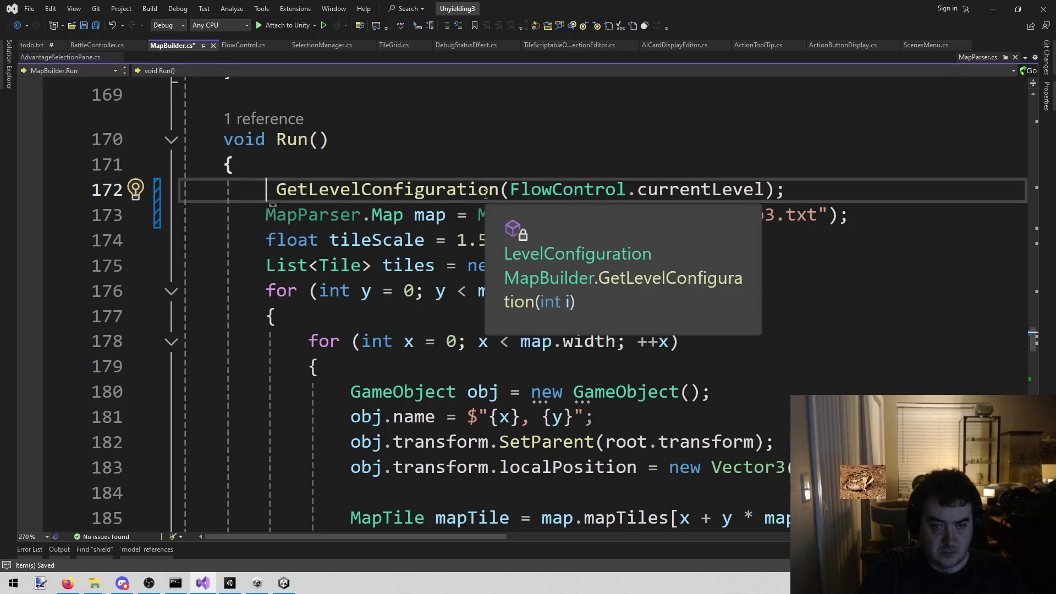
{"action": "type", "text": "LevelC "}
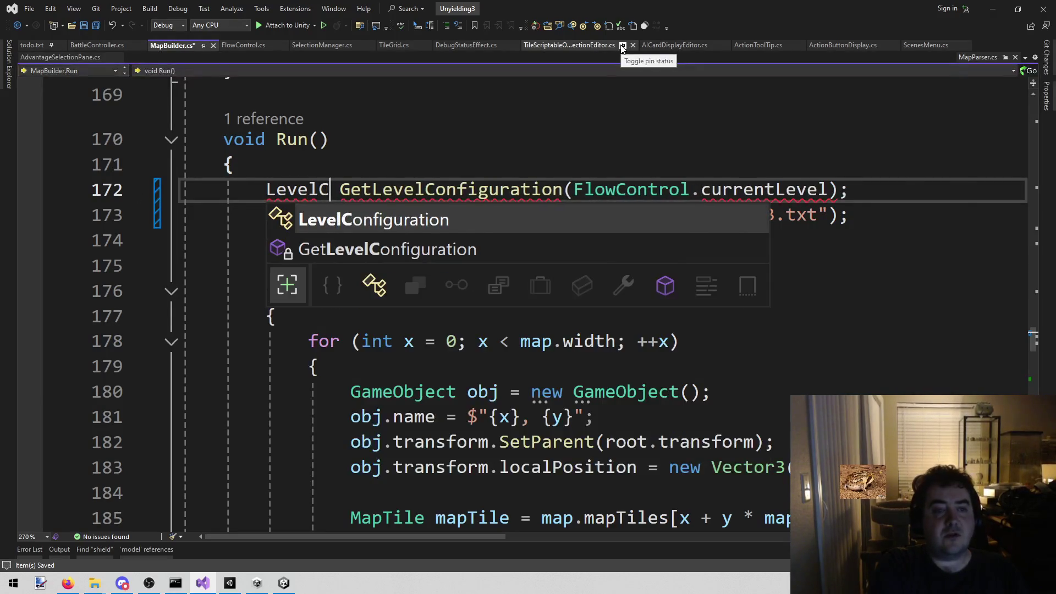
{"action": "type", "text": " ="}
{"action": "key", "text": "ctrl+s"}
{"action": "key", "text": "Up"}
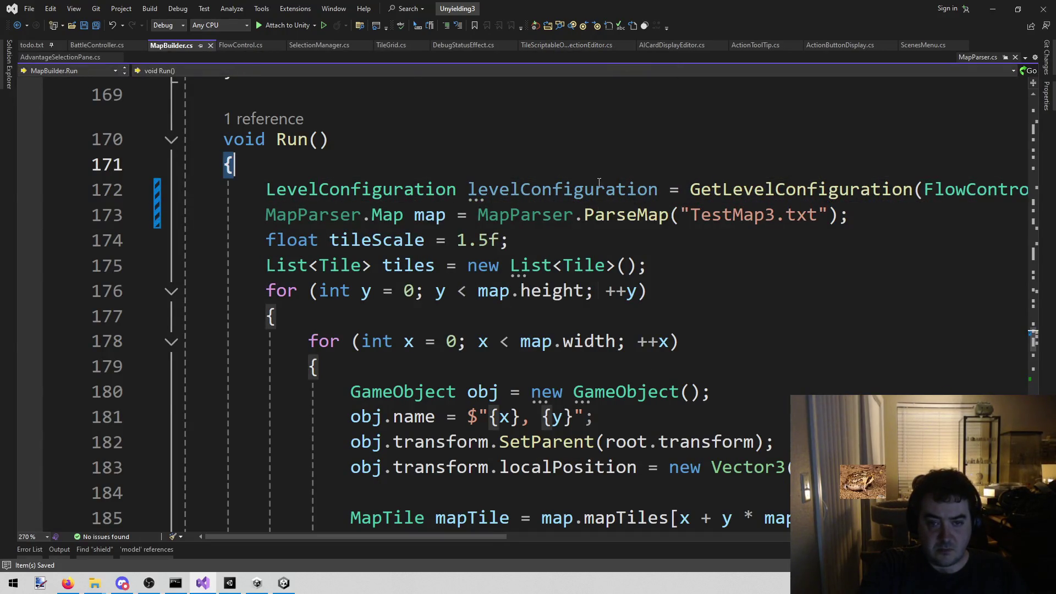
{"action": "left_click", "coordinate": [599, 187]}
Try replacing the "TestMap3.txt" argument with a levelConfiguration member, then check Unity
{"action": "left_click", "coordinate": [681, 214]}
{"action": "key", "text": "ctrl+shift+Right"}
{"action": "key", "text": "ctrl+shift+Right"}
{"action": "key", "text": "ctrl+shift+Right"}
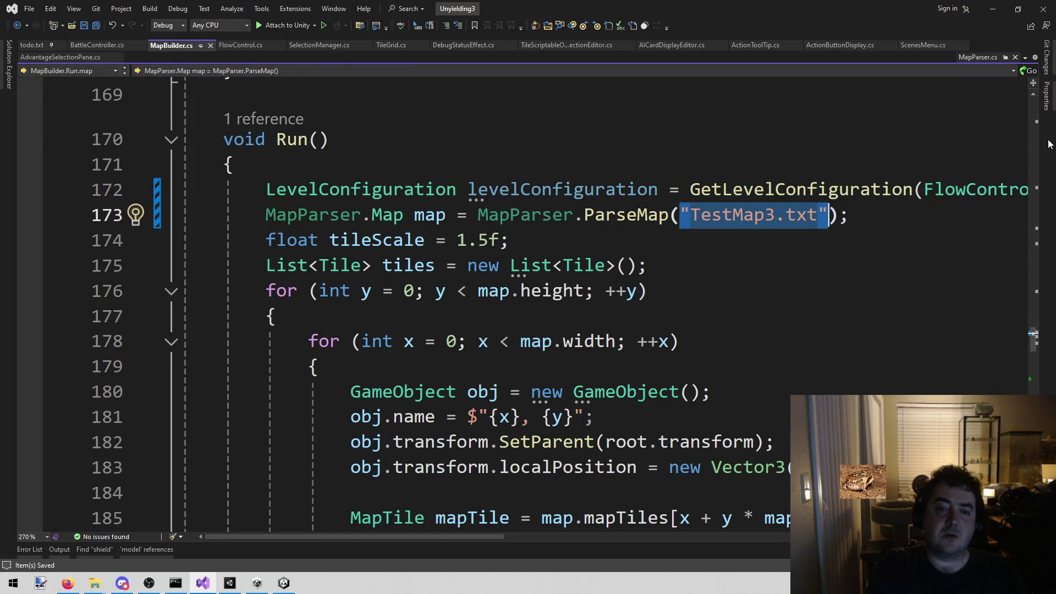
{"action": "type", "text": "levelConfiguration."}
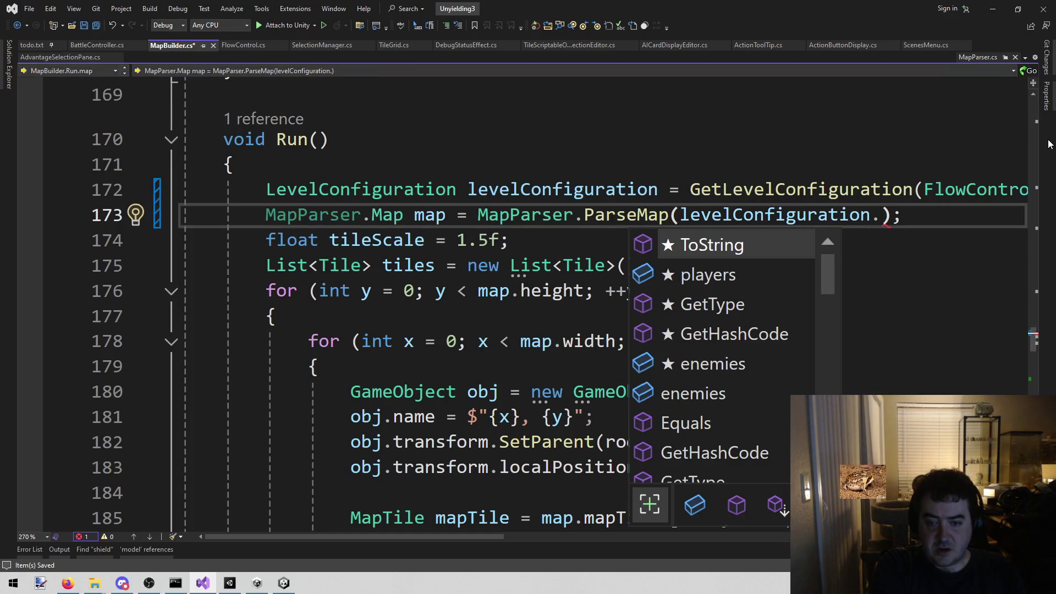
{"action": "type", "text": "ma"}
{"action": "key", "text": "BackSpace"}
{"action": "key", "text": "BackSpace"}
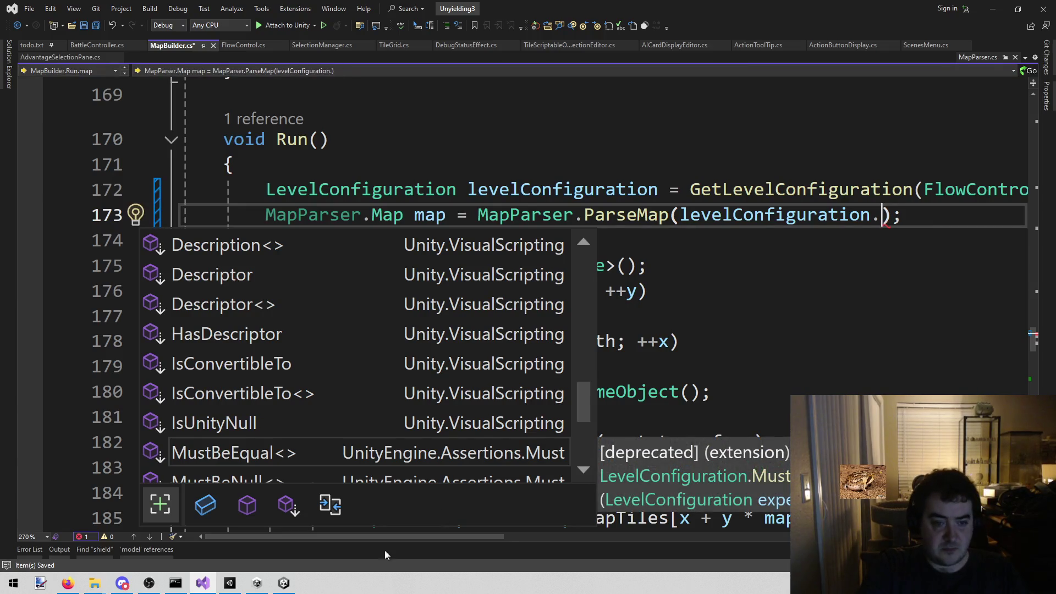
{"action": "left_click", "coordinate": [236, 587]}
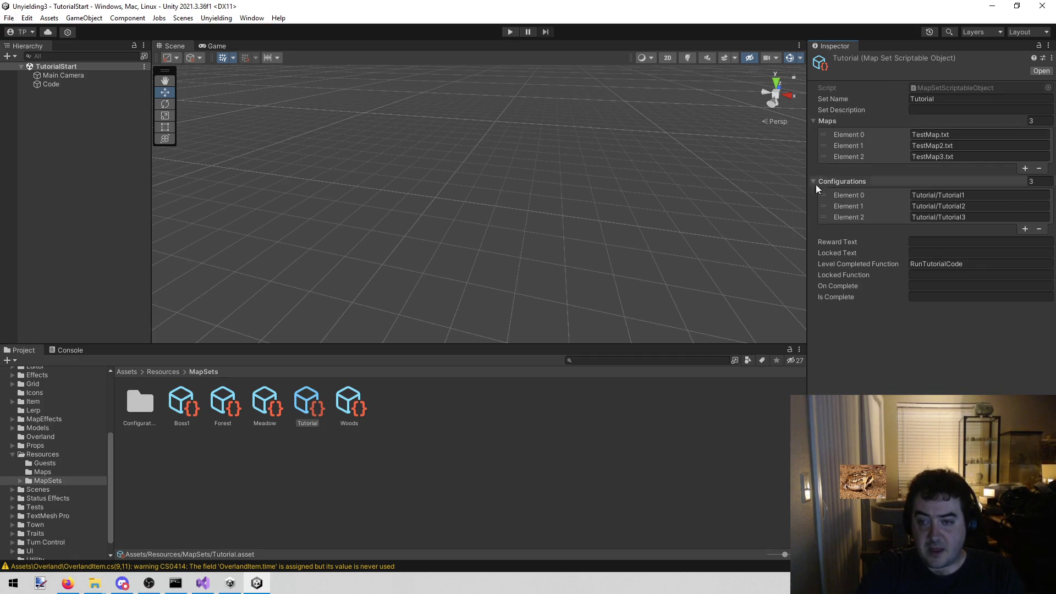
Inspect the LevelConfiguration class definition, then close the EnemyConfiguration.cs preview
{"action": "left_click", "coordinate": [204, 583]}
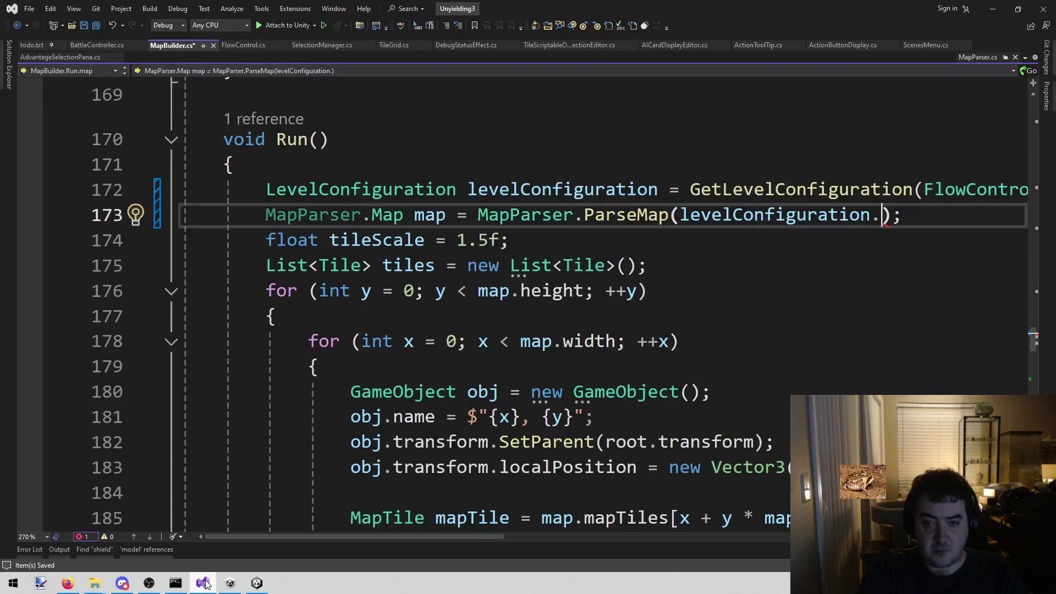
{"action": "mouse_move", "coordinate": [485, 538]}
{"action": "left_mouse_down"}
{"action": "mouse_move", "coordinate": [560, 530]}
{"action": "mouse_move", "coordinate": [479, 531]}
{"action": "mouse_move", "coordinate": [557, 532]}
{"action": "left_mouse_up"}
{"action": "right_click", "coordinate": [215, 174]}
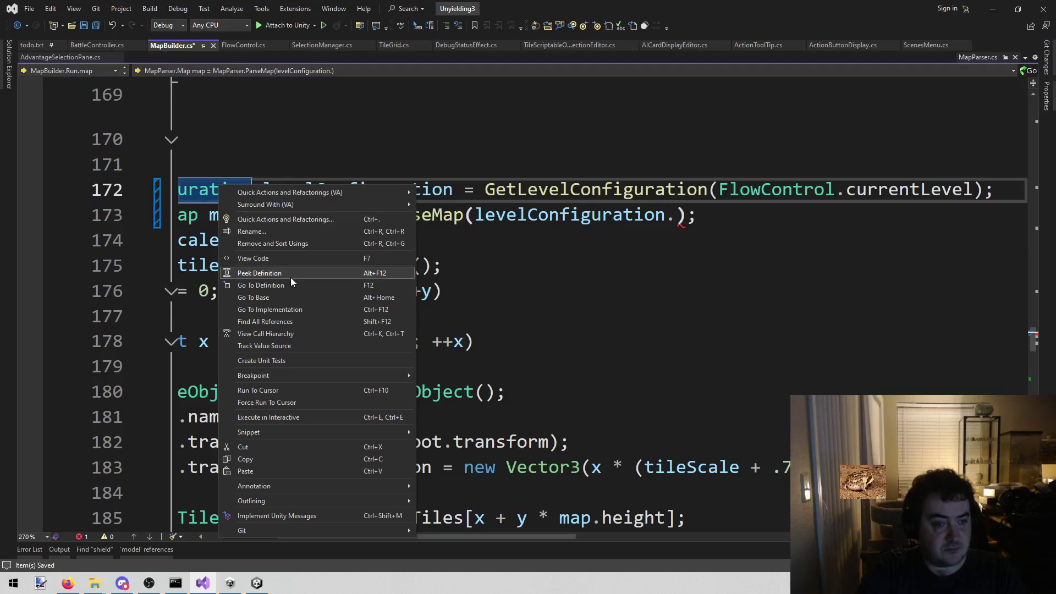
{"action": "left_click", "coordinate": [291, 274]}
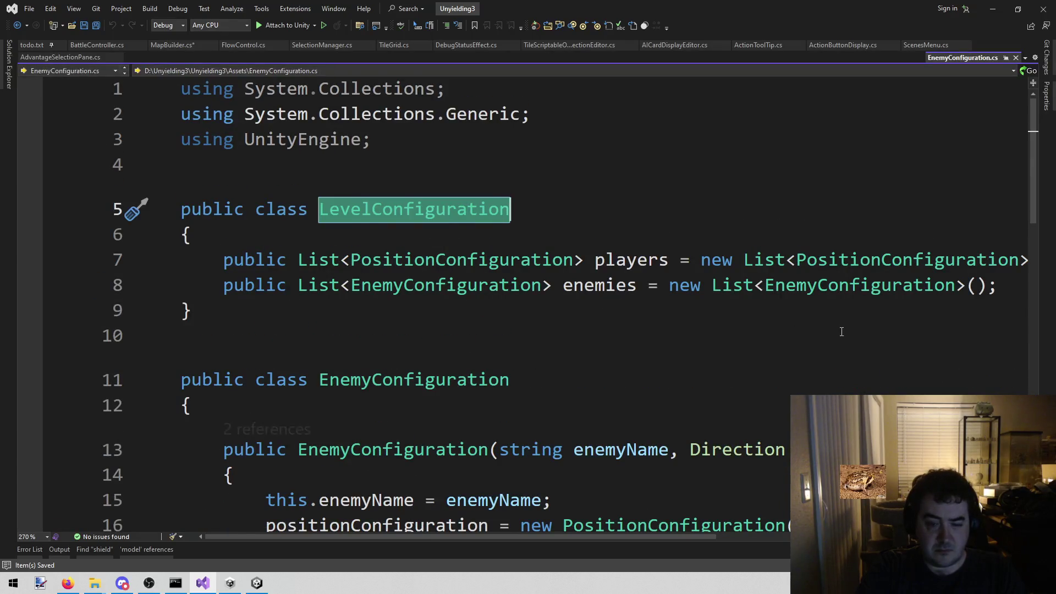
{"action": "scroll", "coordinate": [825, 347], "scroll_direction": "down", "scroll_amount": 9}
{"action": "scroll", "coordinate": [825, 346], "scroll_direction": "up", "scroll_amount": 9}
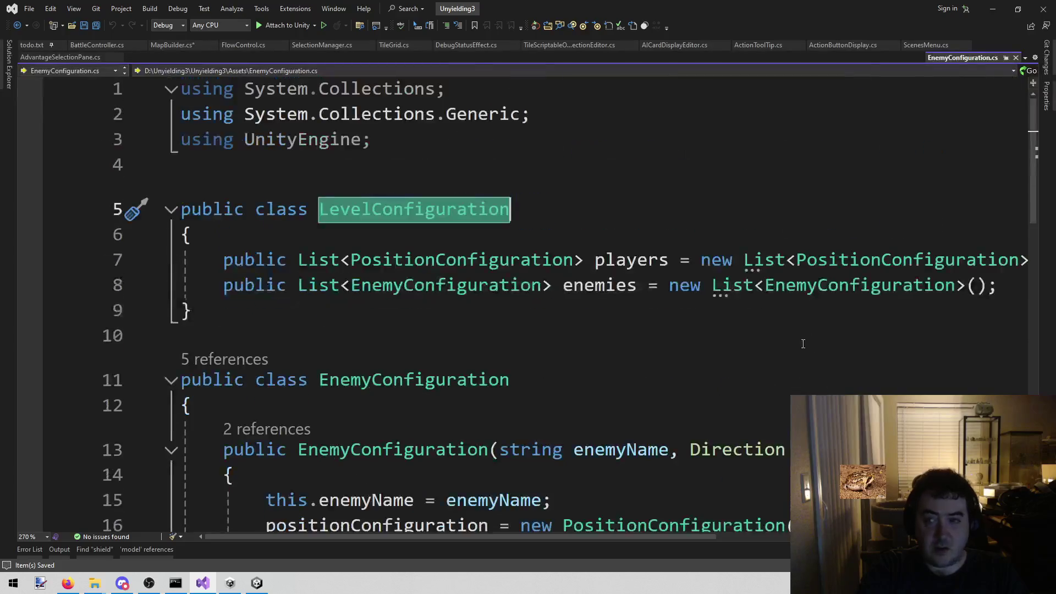
{"action": "middle_click", "coordinate": [978, 59]}
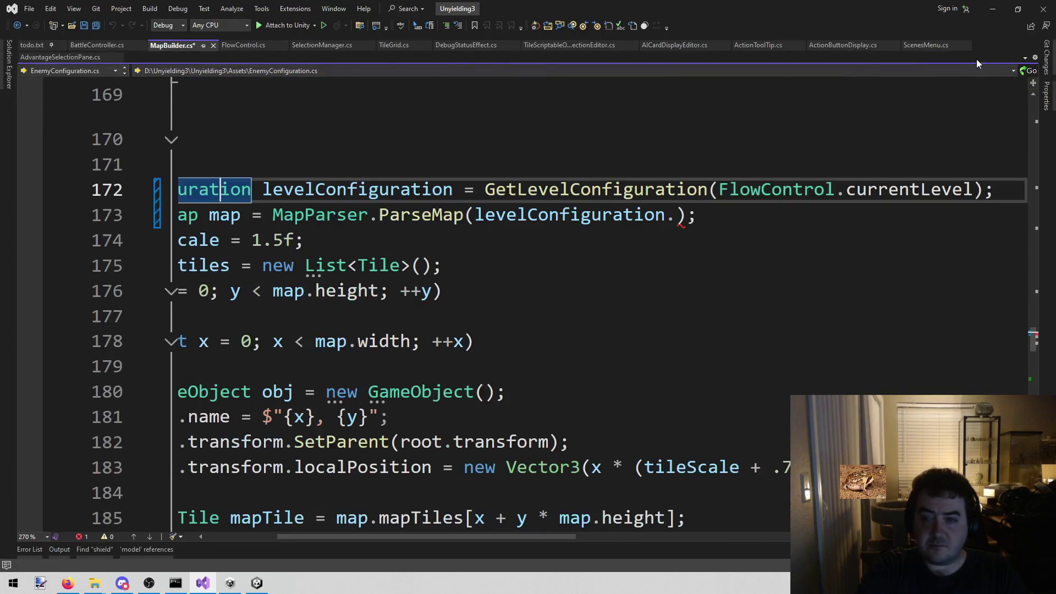
Undo the ParseMap edit so line 173 reads "TestMap3.txt" again
{"action": "left_click", "coordinate": [965, 192]}
{"action": "key", "text": "End"}
{"action": "key", "text": "ctrl+z"}
{"action": "key", "text": "ctrl+z"}
{"action": "key", "text": "ctrl+z"}
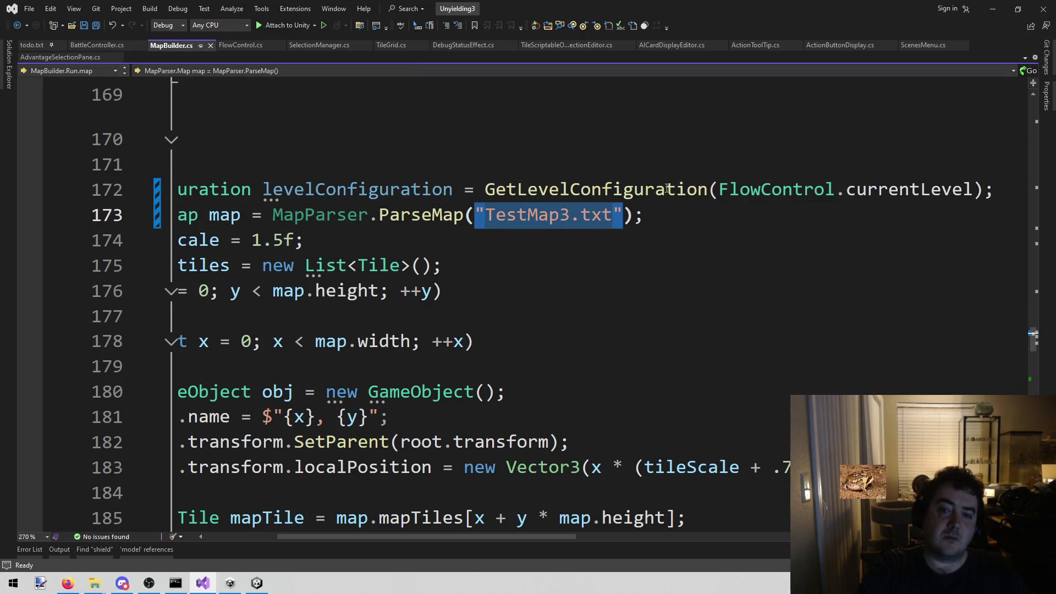
{"action": "left_click", "coordinate": [667, 188]}
{"action": "key", "text": "Home"}
{"action": "key", "text": "End"}
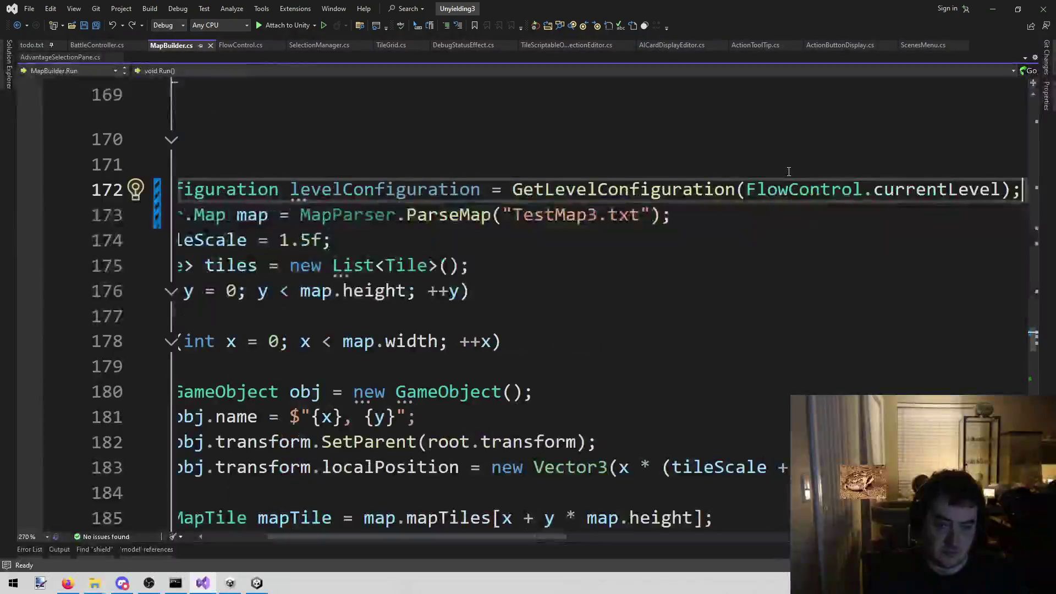
{"action": "key", "text": "shift+Home"}
{"action": "key", "text": "End"}
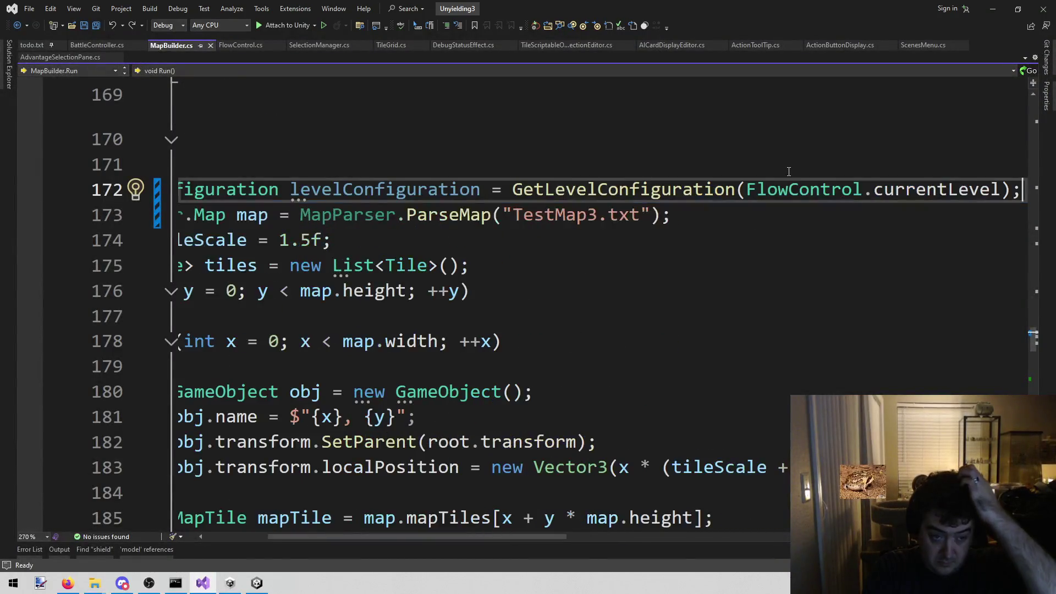
{"action": "key", "text": "Up"}
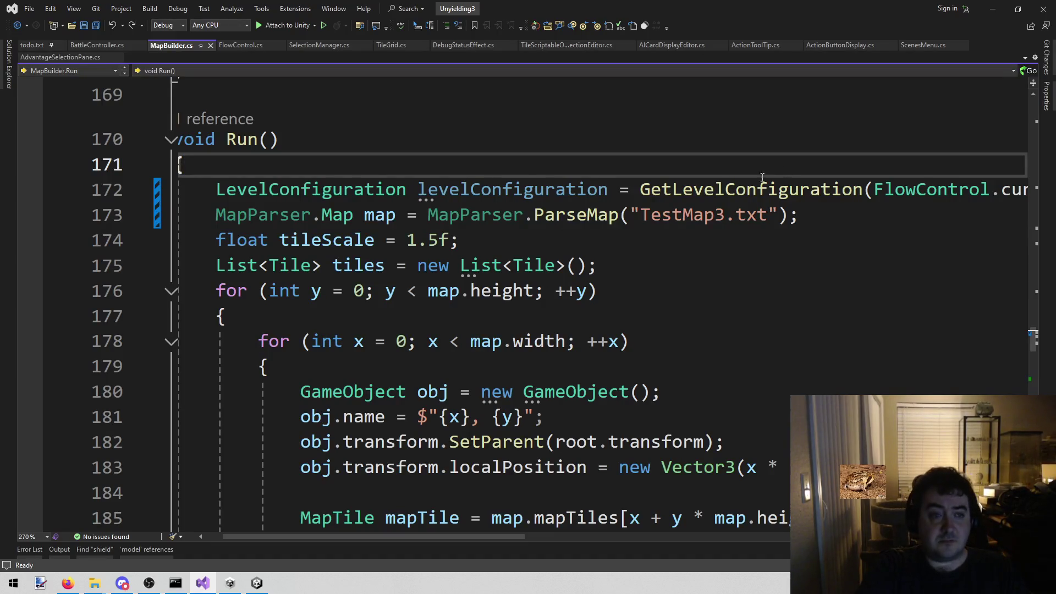
{"action": "scroll", "coordinate": [626, 268], "scroll_direction": "down", "scroll_amount": 18}
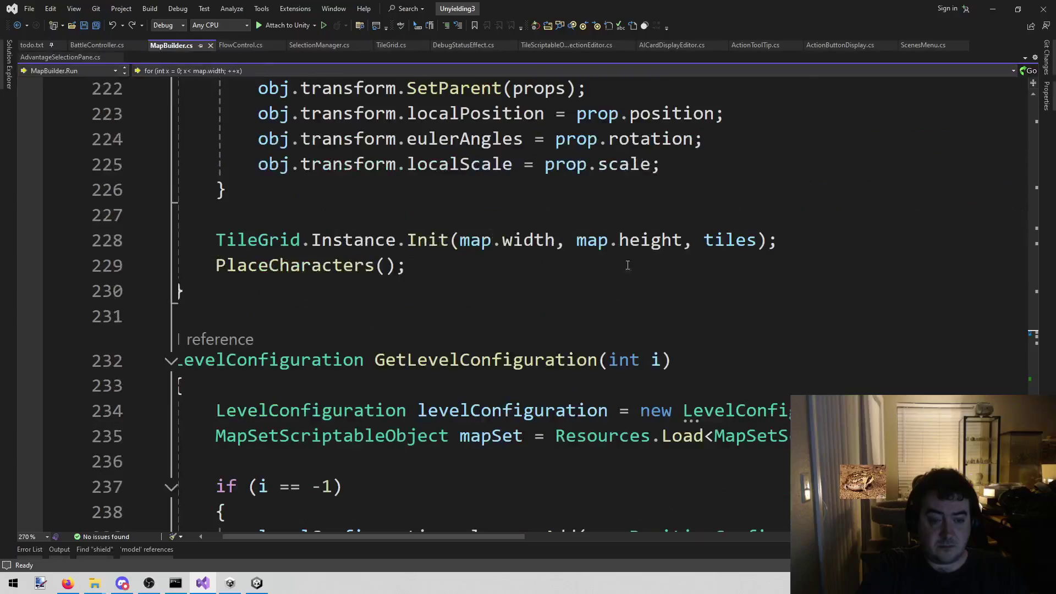
Trace mapSet to its declaration and list the references to GetLevelConfiguration
{"action": "scroll", "coordinate": [473, 276], "scroll_direction": "down", "scroll_amount": 5}
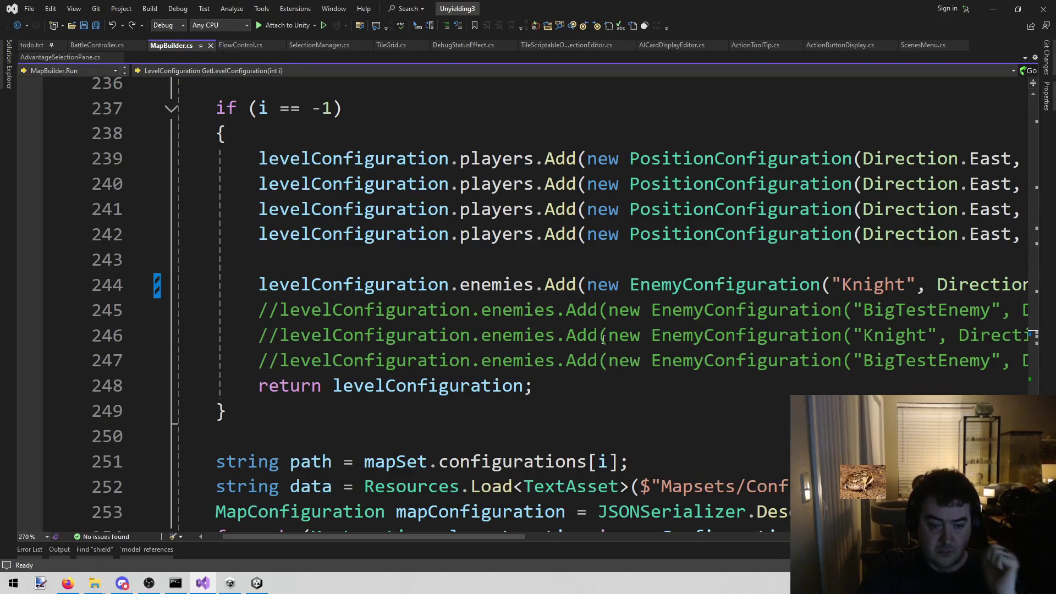
{"action": "scroll", "coordinate": [604, 338], "scroll_direction": "down", "scroll_amount": 2}
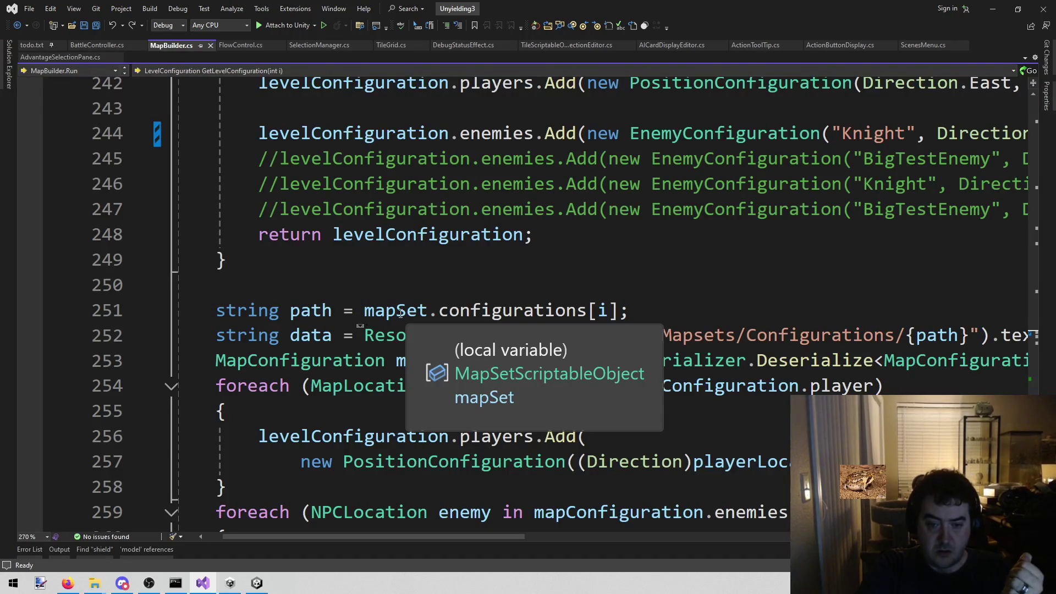
{"action": "double_click", "coordinate": [399, 312]}
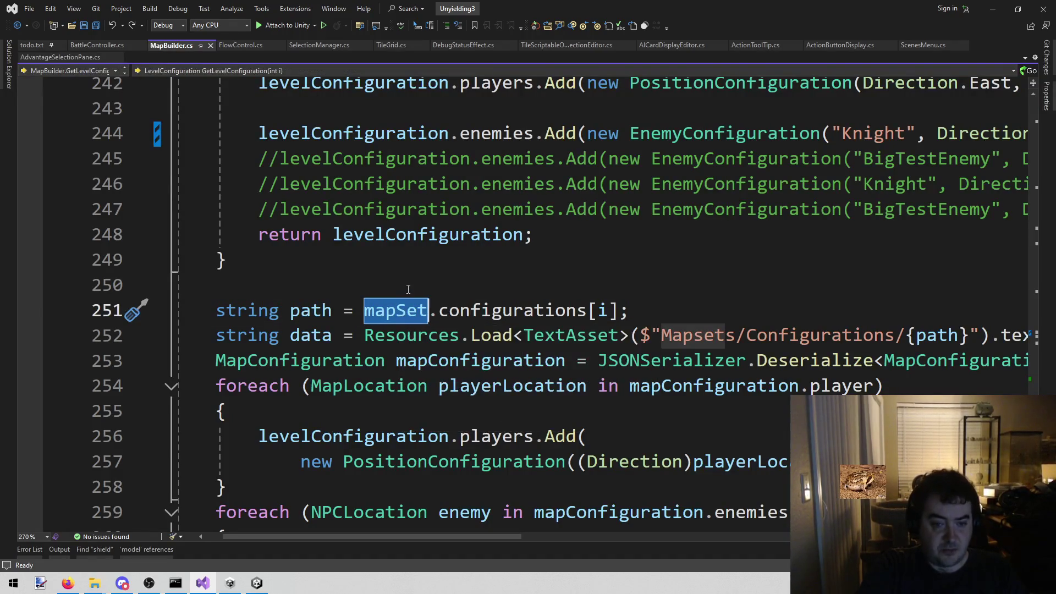
{"action": "key", "text": "F12"}
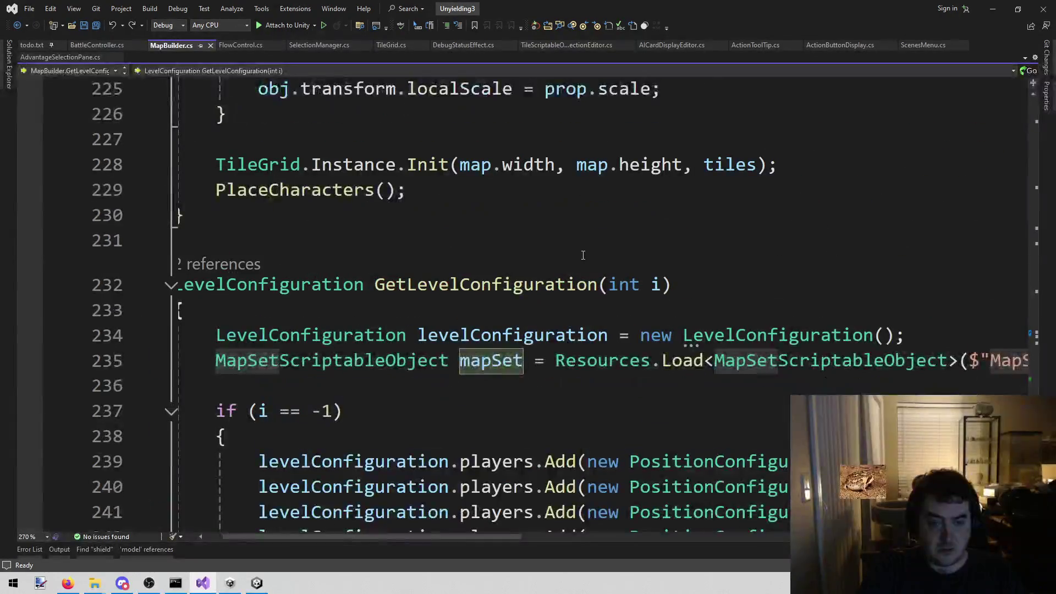
{"action": "left_click", "coordinate": [234, 264]}
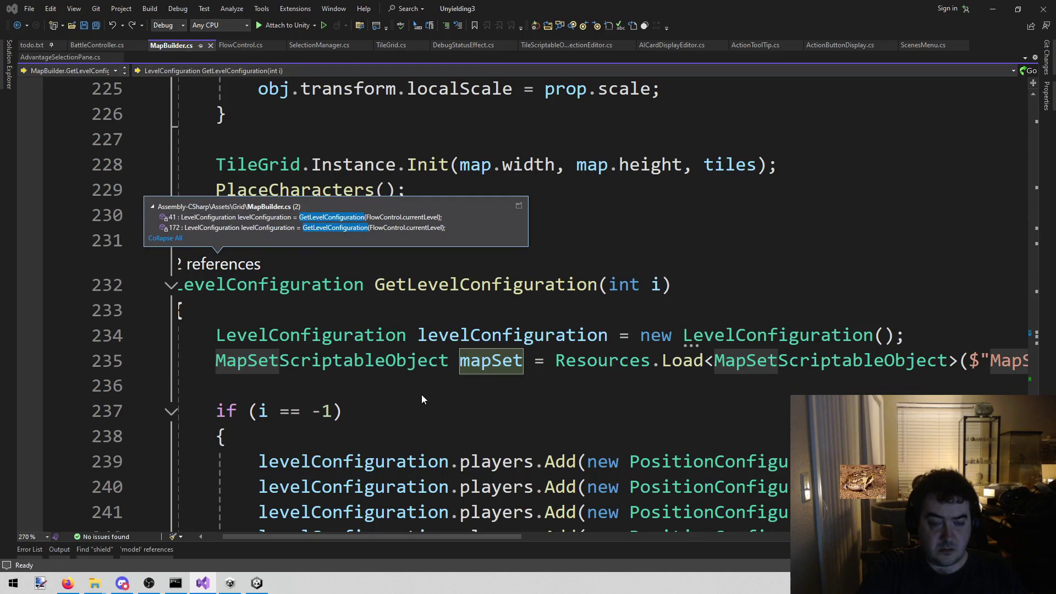
{"action": "scroll", "coordinate": [422, 394], "scroll_direction": "down", "scroll_amount": 4}
{"action": "scroll", "coordinate": [412, 410], "scroll_direction": "down", "scroll_amount": 2}
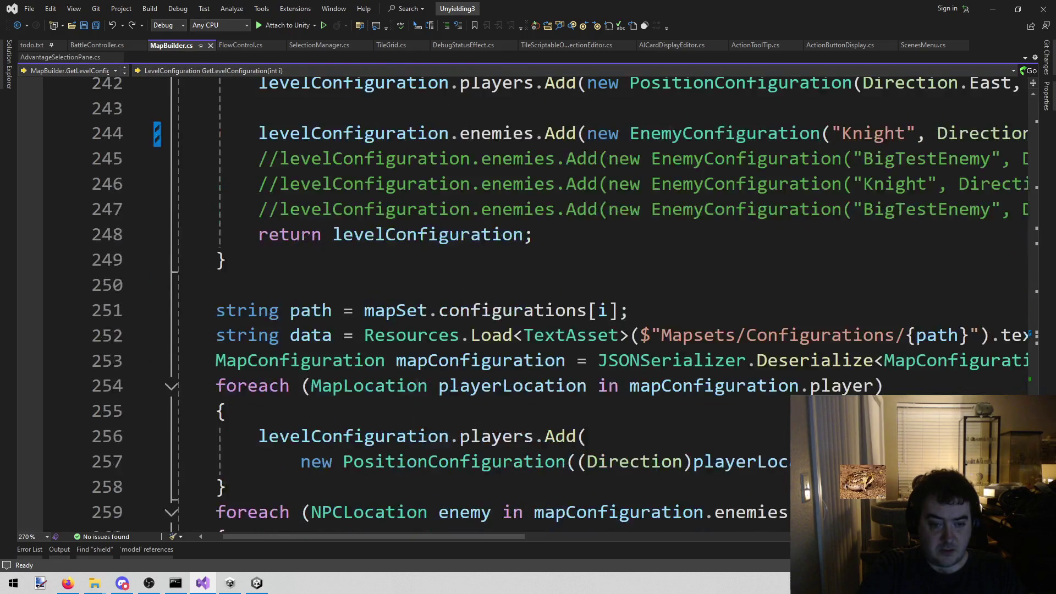
{"action": "left_click", "coordinate": [390, 308]}
{"action": "key", "text": "F12"}
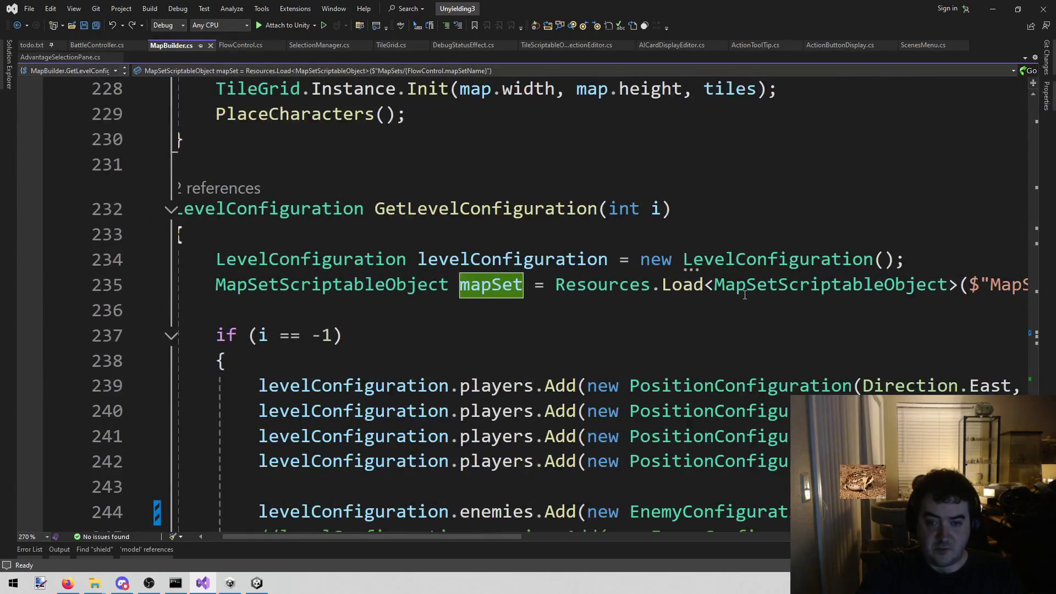
Select the mapSet Resources.Load line, then return to Run's ParseMap line
{"action": "left_click", "coordinate": [739, 297]}
{"action": "key", "text": "End"}
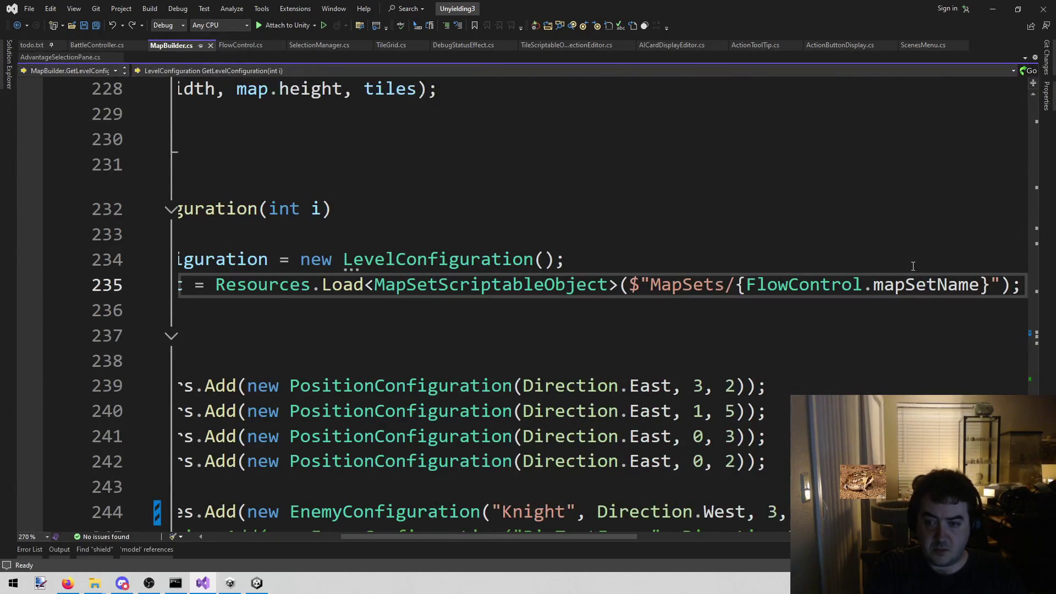
{"action": "key", "text": "shift+Home"}
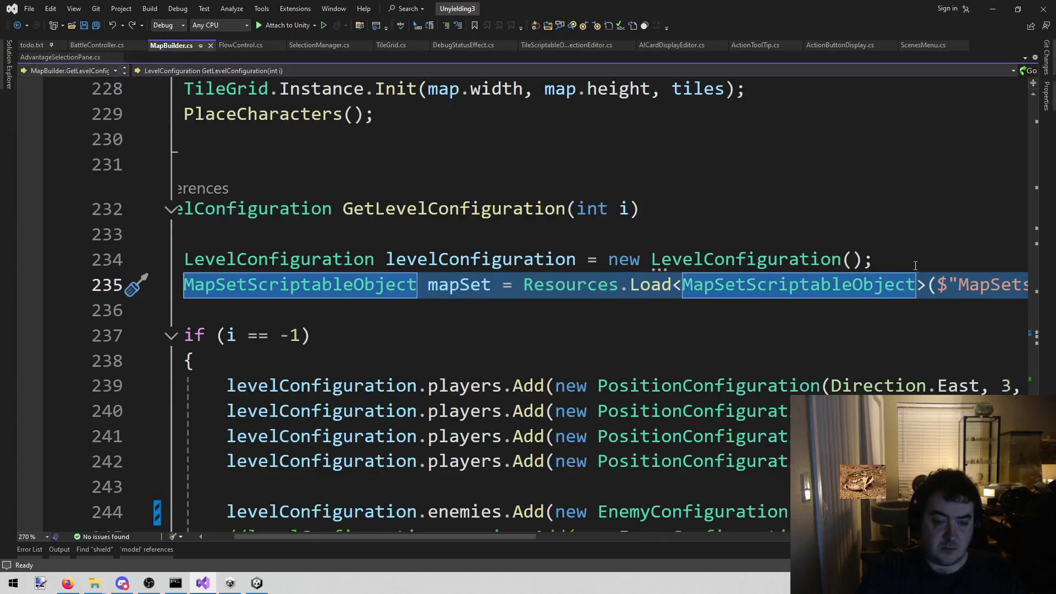
{"action": "left_click_drag", "start_coordinate": [496, 537], "coordinate": [350, 537]}
{"action": "scroll", "coordinate": [544, 445], "scroll_direction": "up", "scroll_amount": 11}
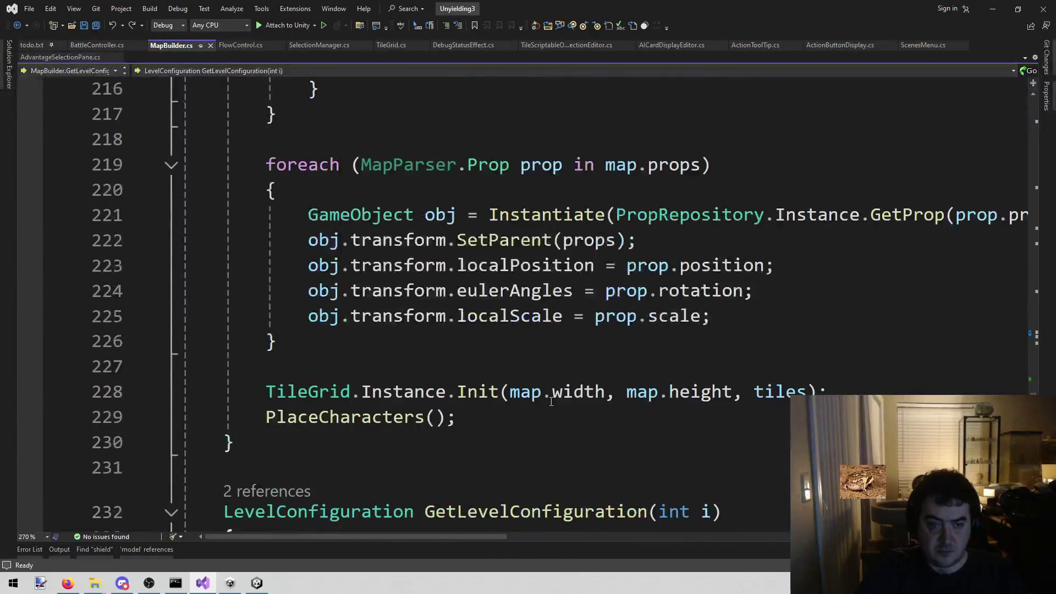
{"action": "scroll", "coordinate": [544, 445], "scroll_direction": "up", "scroll_amount": 10}
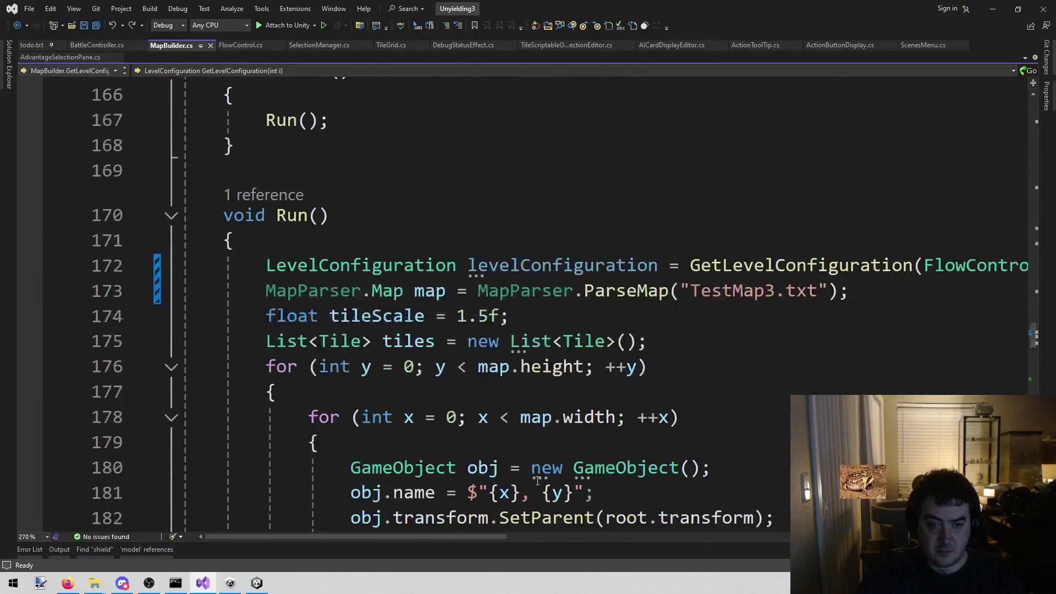
{"action": "scroll", "coordinate": [576, 307], "scroll_direction": "down", "scroll_amount": 1}
{"action": "left_click", "coordinate": [267, 215]}
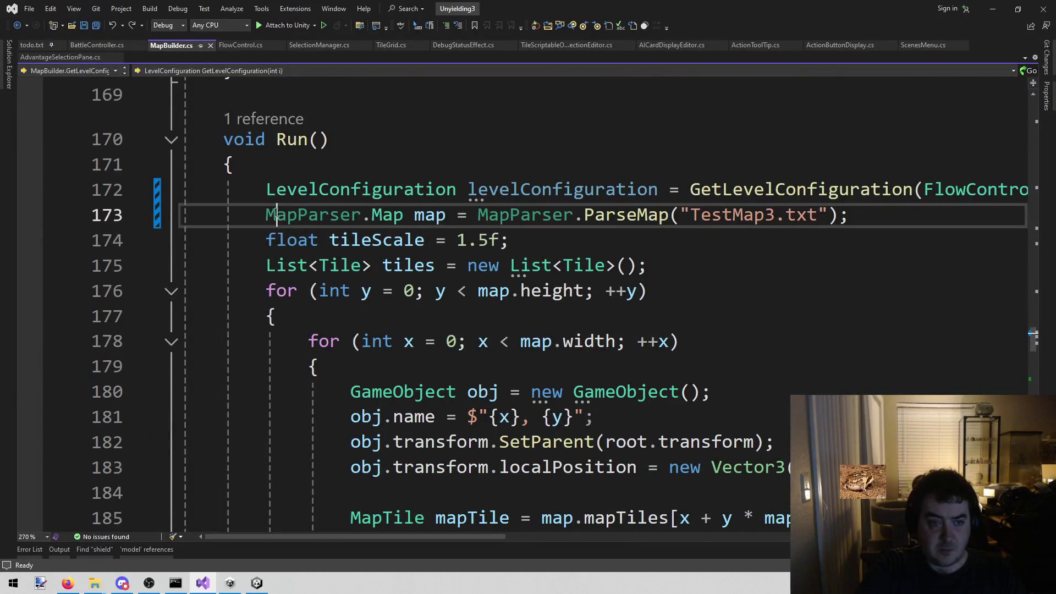
Paste the mapSet loading line on a new line above the ParseMap call
{"action": "key", "text": "Return"}
{"action": "key", "text": "Up"}
{"action": "key", "text": "ctrl+v"}
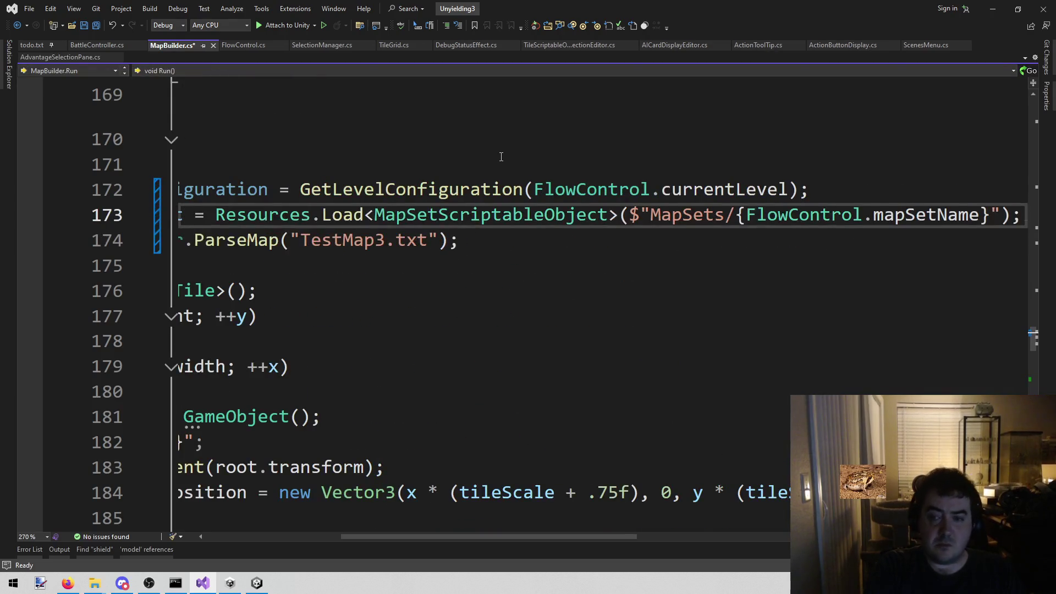
{"action": "key", "text": "Home"}
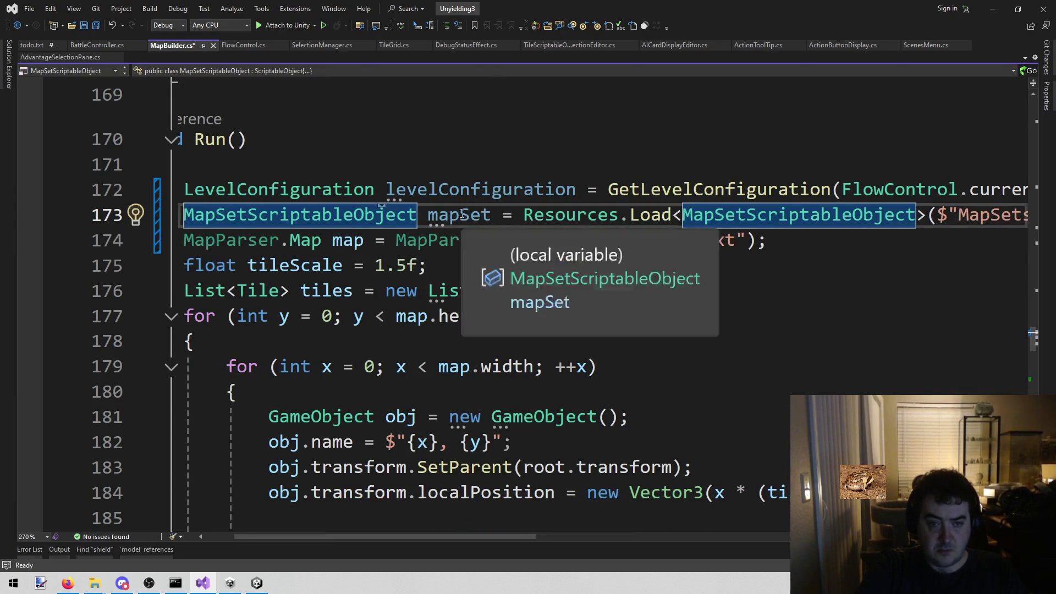
{"action": "left_click", "coordinate": [459, 215]}
Replace "TestMap3.txt" in ParseMap with mapSet.maps[FlowControl.currentLevel]
{"action": "left_click", "coordinate": [600, 240]}
{"action": "key", "text": "ctrl+shift+Right"}
{"action": "key", "text": "ctrl+shift+Right"}
{"action": "key", "text": "ctrl+shift+Right"}
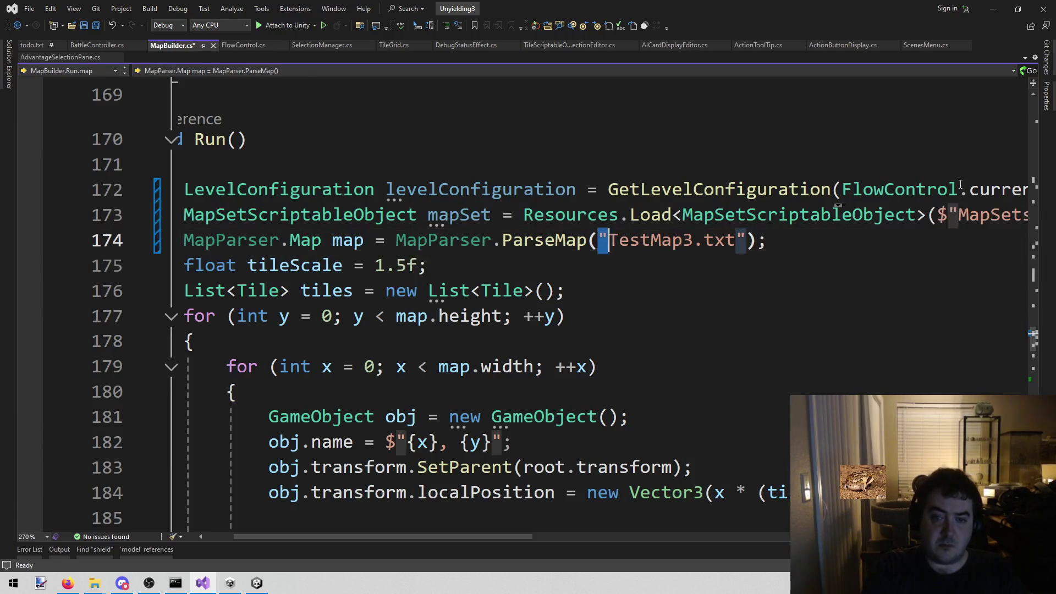
{"action": "key", "text": "shift+Right"}
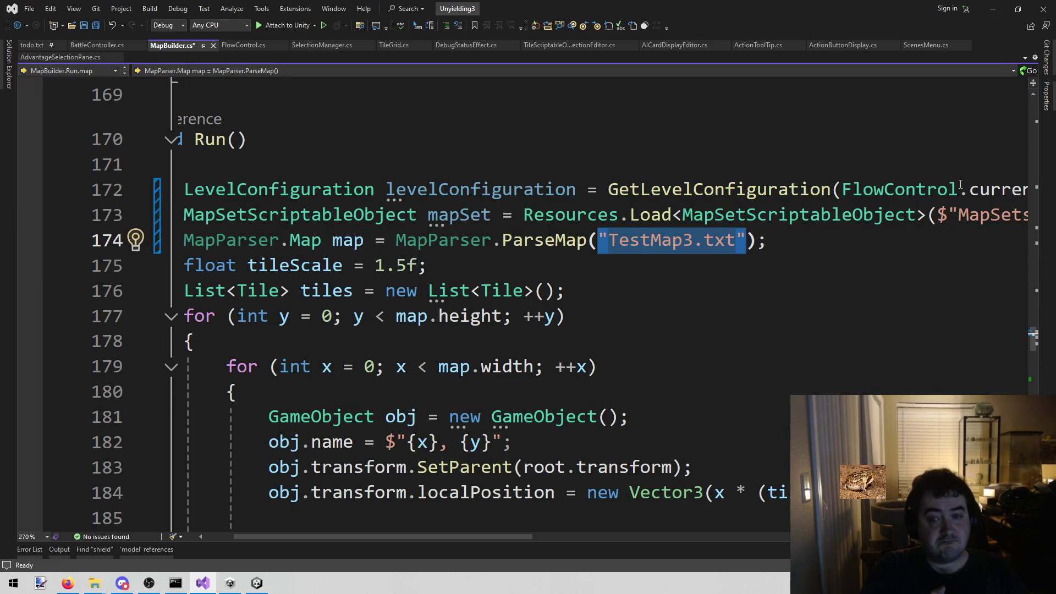
{"action": "type", "text": "mapSet["}
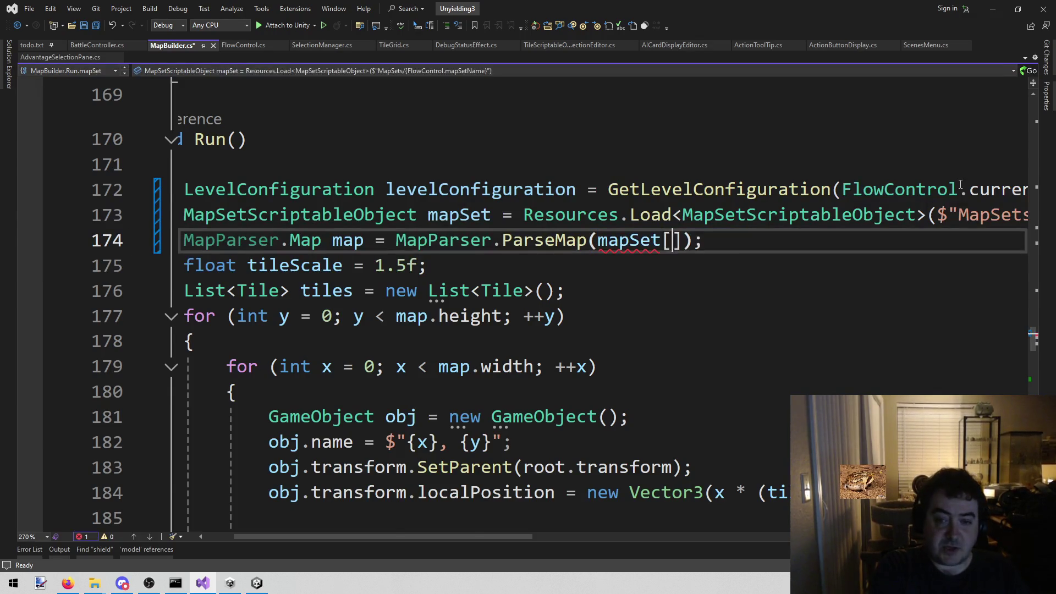
{"action": "key", "text": "Escape"}
{"action": "key", "text": "BackSpace"}
{"action": "type", "text": "."}
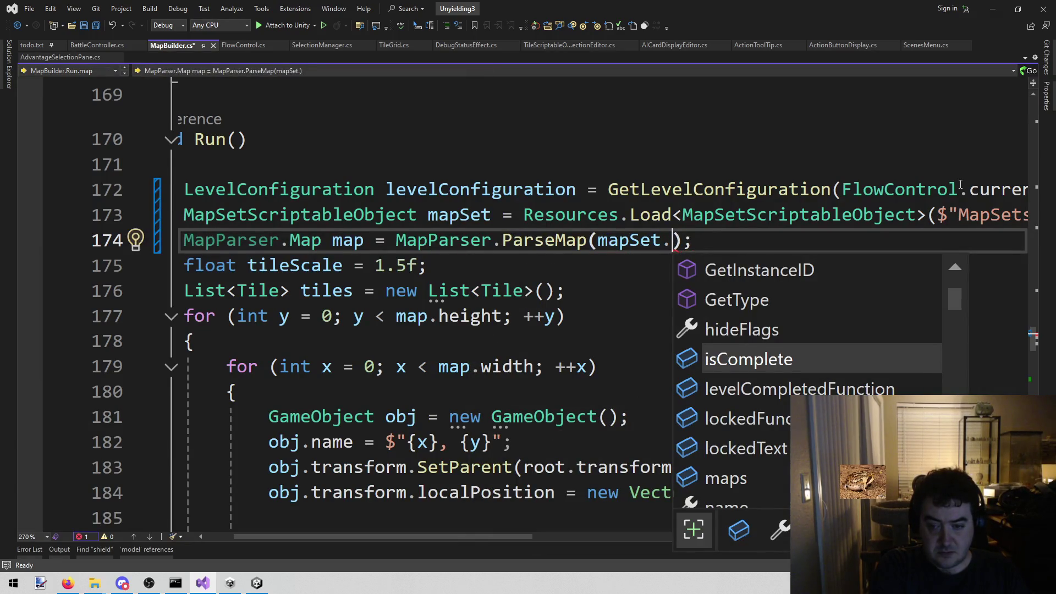
{"action": "type", "text": "le"}
{"action": "key", "text": "BackSpace"}
{"action": "key", "text": "BackSpace"}
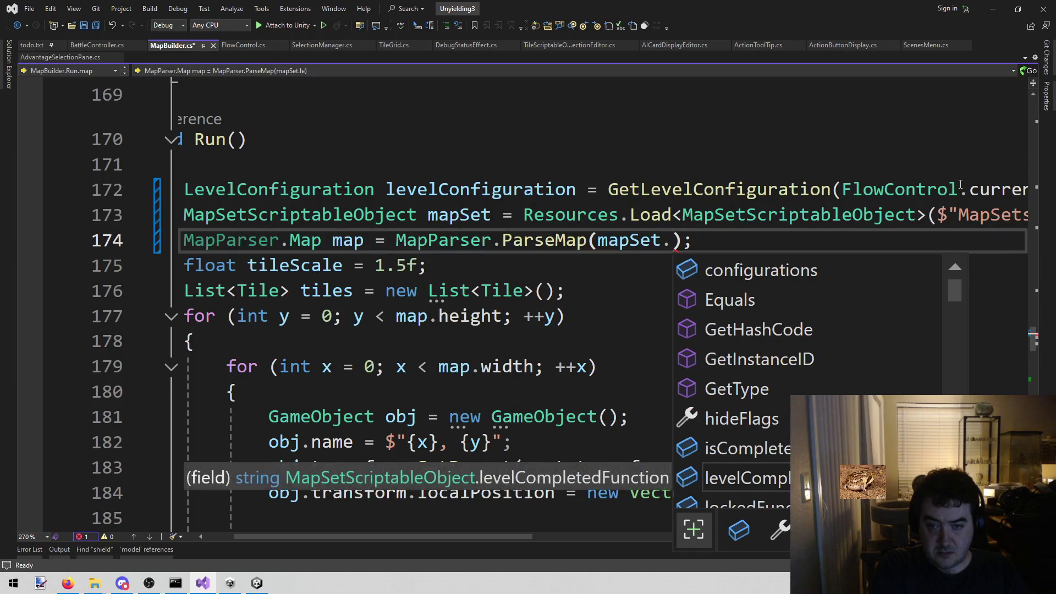
{"action": "type", "text": "ma"}
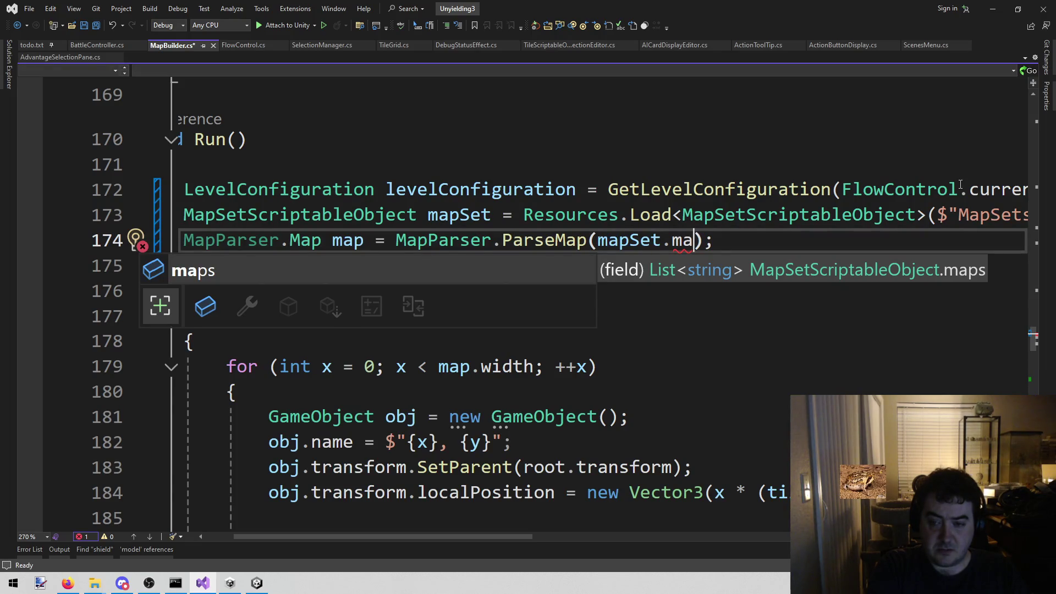
{"action": "key", "text": "Tab"}
{"action": "type", "text": "["}
{"action": "type", "text": "flow"}
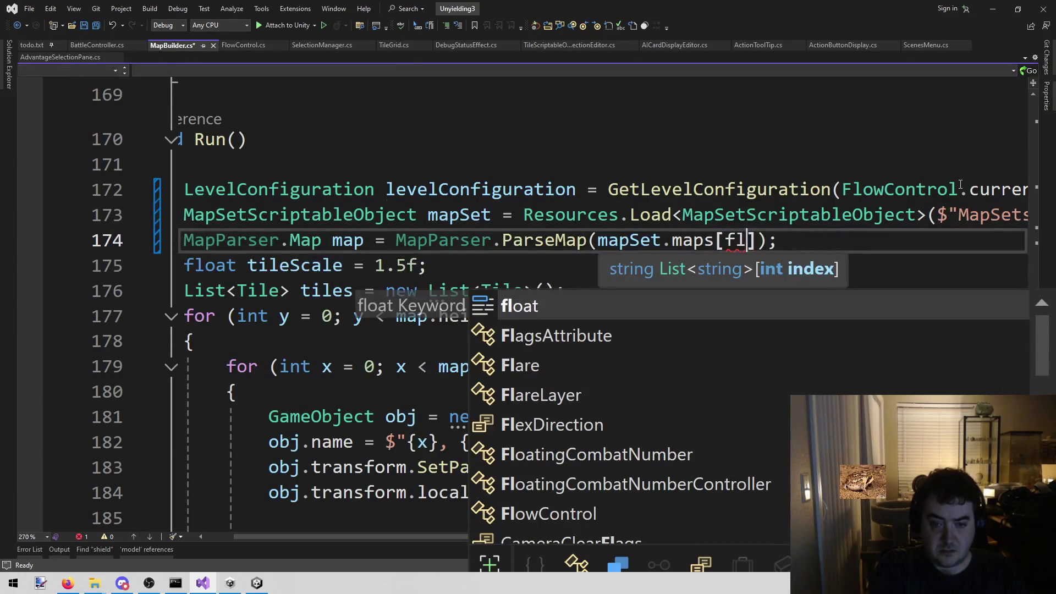
{"action": "key", "text": "Tab"}
{"action": "type", "text": "."}
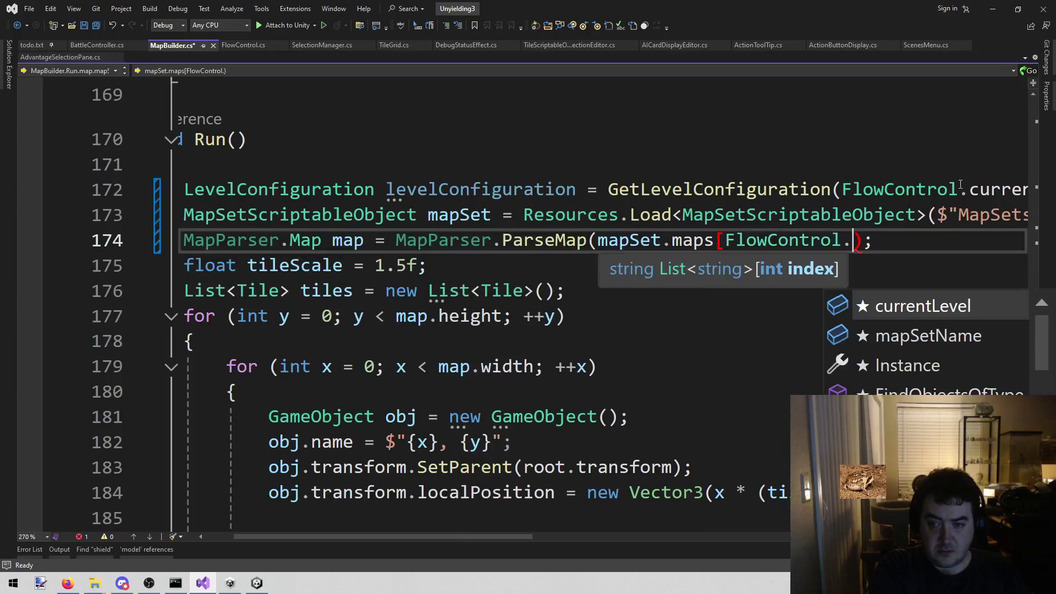
{"action": "key", "text": "Tab"}
{"action": "type", "text": "]"}
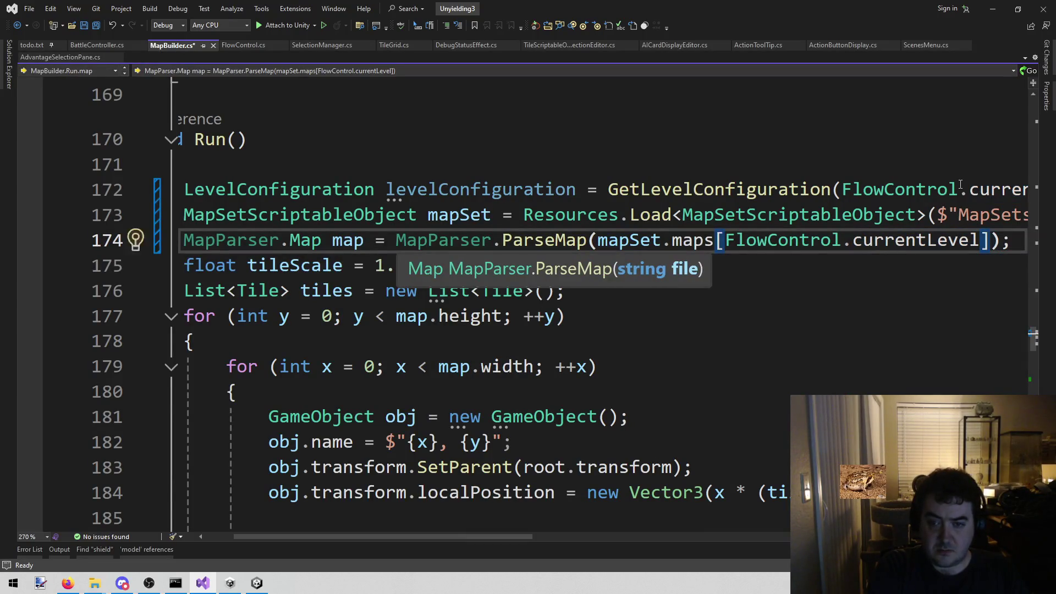
Save MapBuilder.cs with the new map-set loading code
{"action": "left_click", "coordinate": [822, 337]}
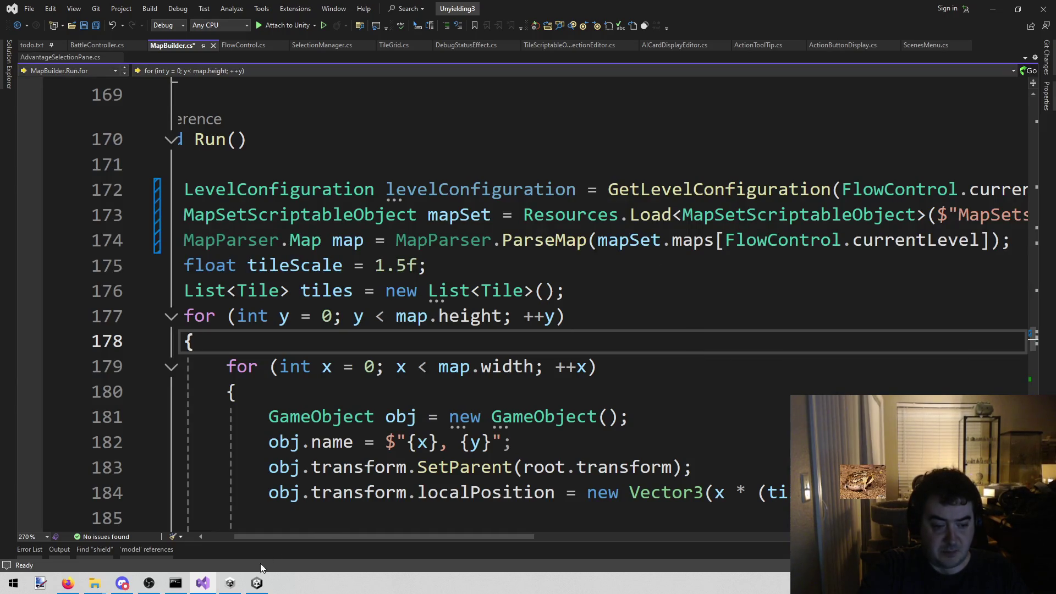
{"action": "left_click", "coordinate": [257, 583]}
{"action": "left_click", "coordinate": [678, 468]}
{"action": "key", "text": "ctrl+s"}
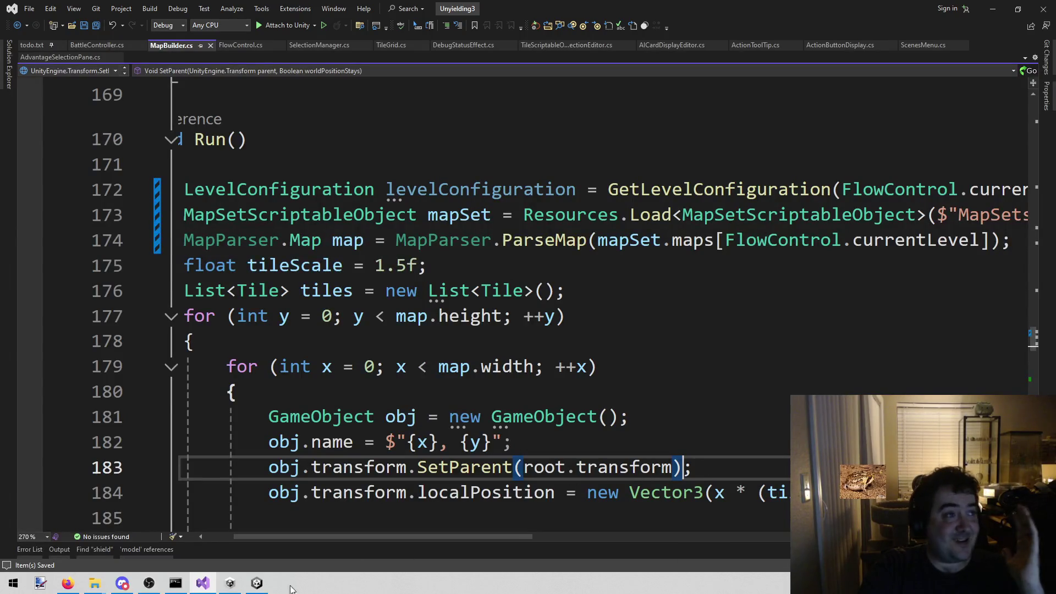
{"action": "mouse_move", "coordinate": [256, 587]}
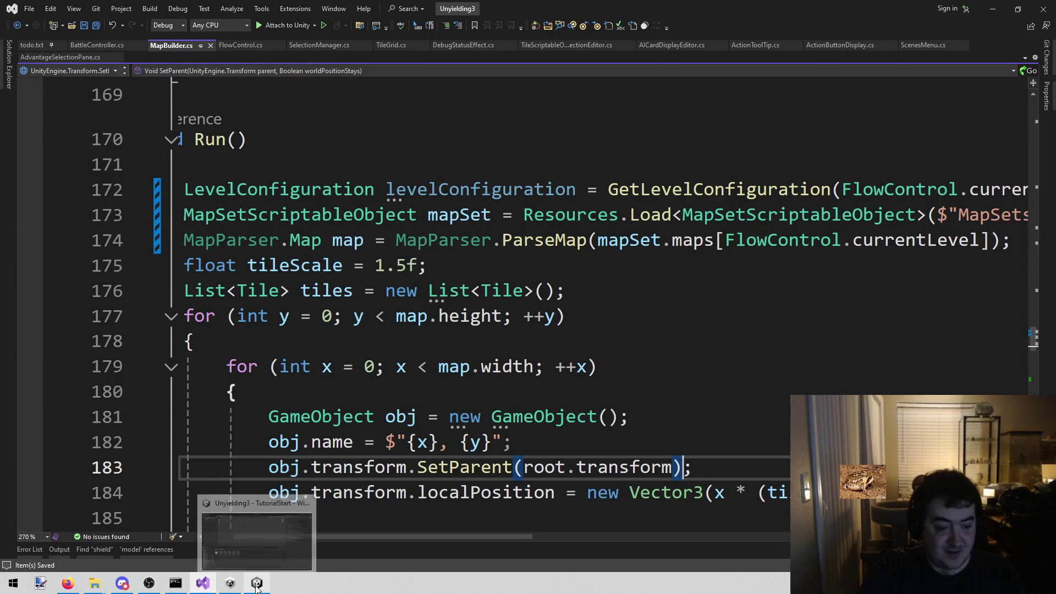
{"action": "left_click", "coordinate": [535, 317]}
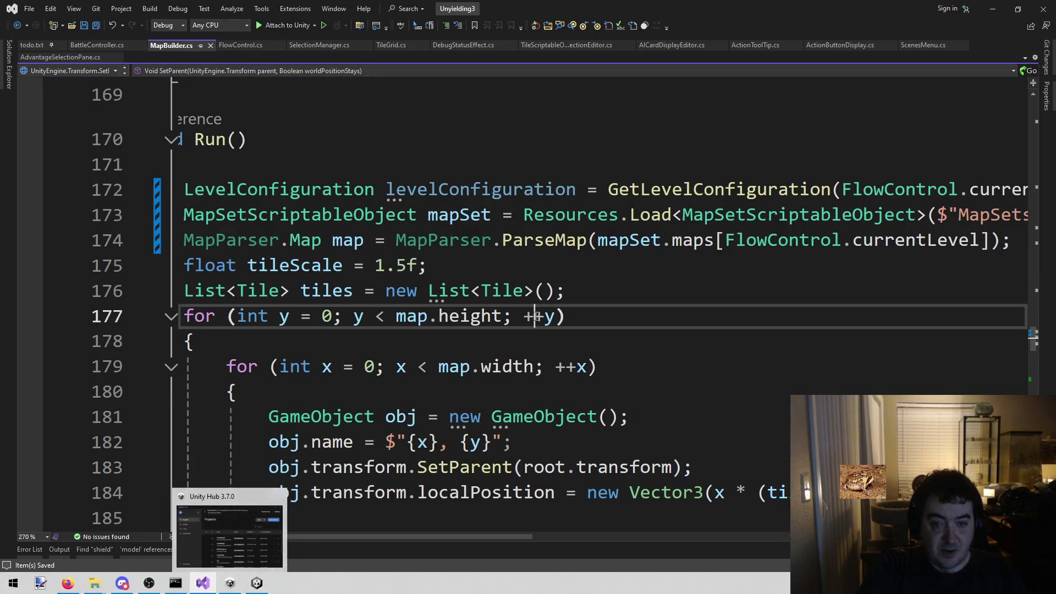
{"action": "double_click", "coordinate": [629, 241]}
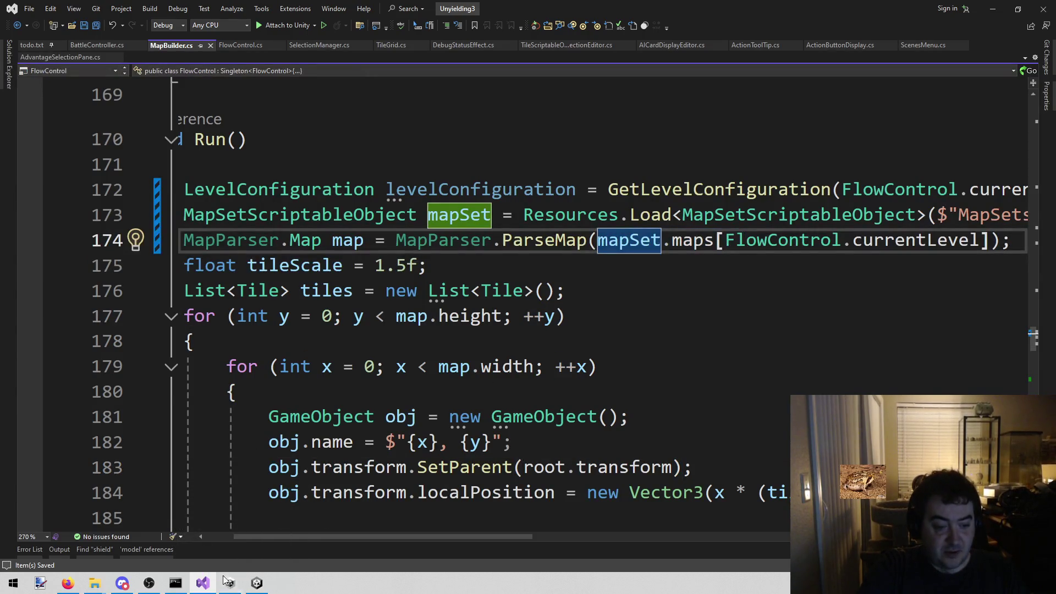
Play the Combat scene in Unity to confirm the forest tutorial map loads, then stop play mode
{"action": "left_click", "coordinate": [257, 583]}
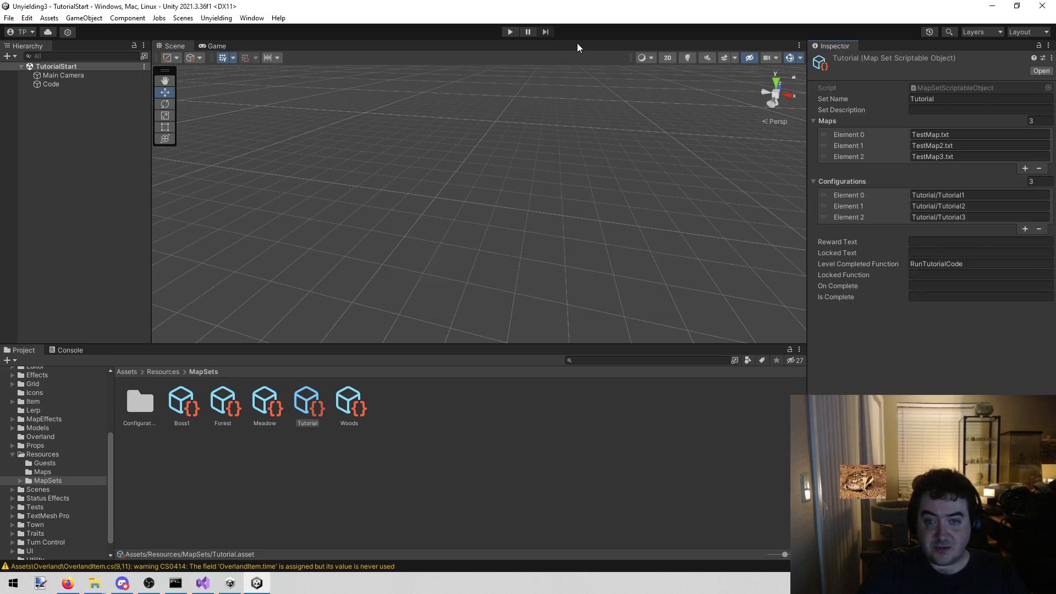
{"action": "left_click", "coordinate": [510, 32]}
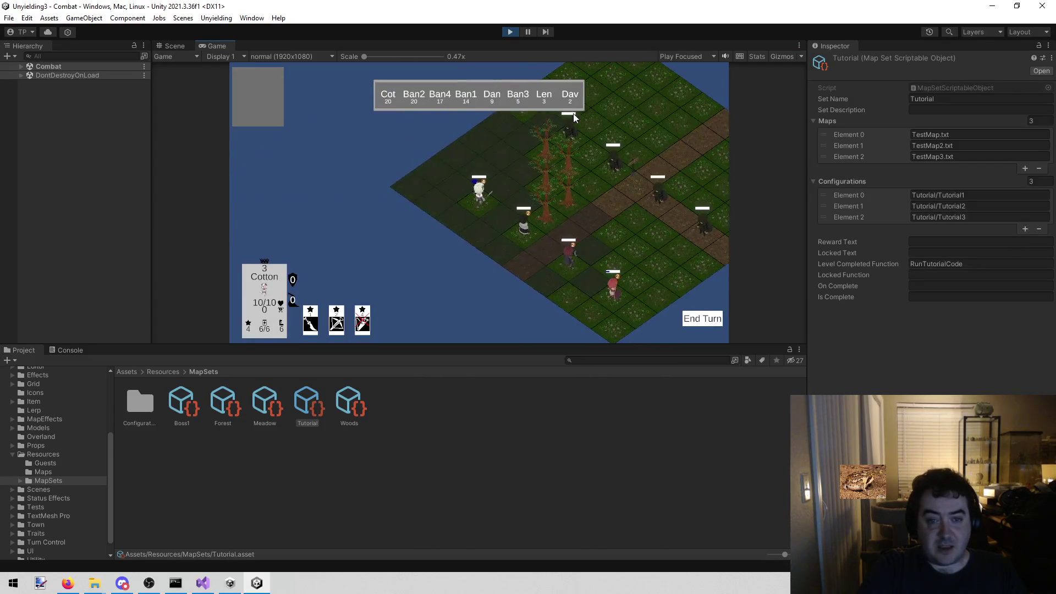
{"action": "left_click", "coordinate": [510, 32]}
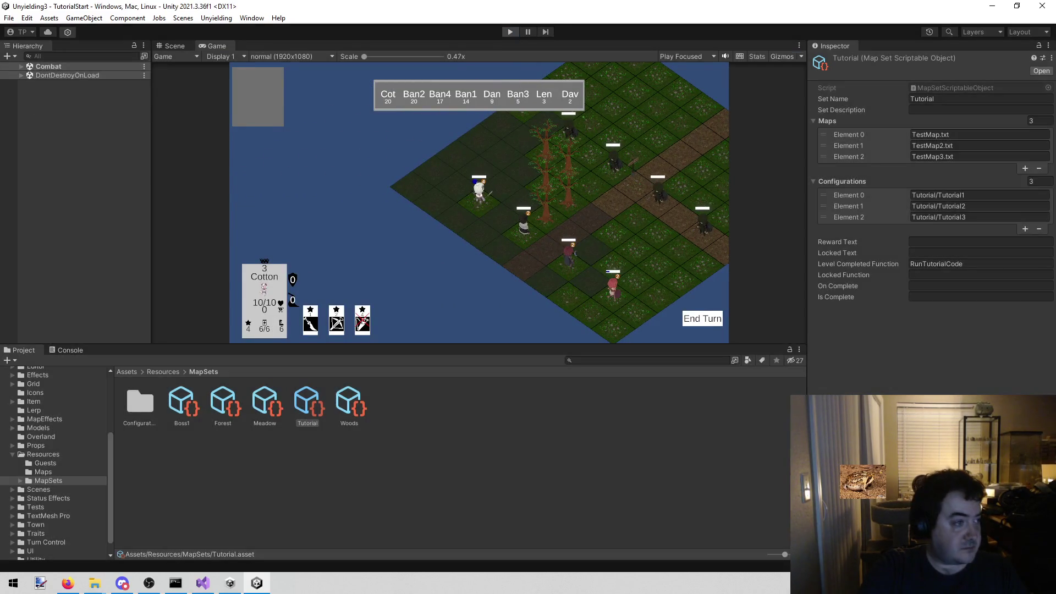
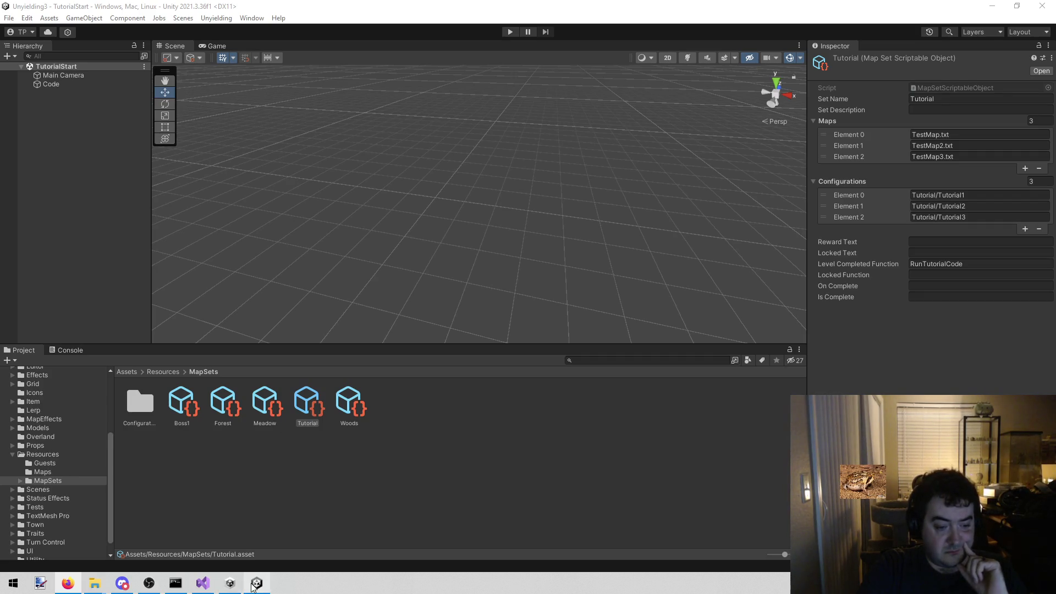
Load the Combat scene, run it in play mode, then stop it
{"action": "left_click", "coordinate": [216, 18]}
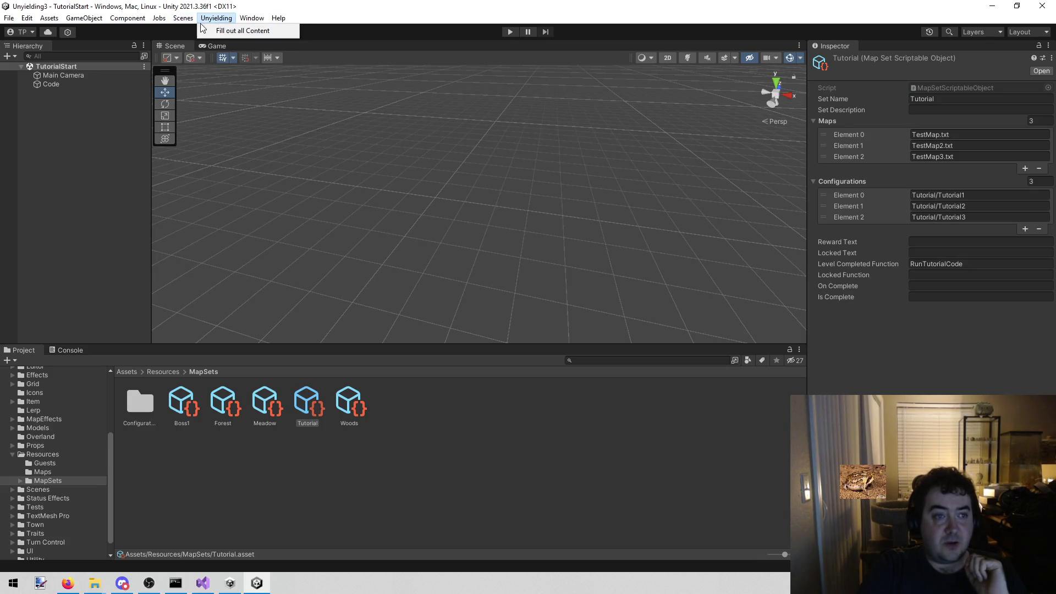
{"action": "left_click", "coordinate": [194, 30]}
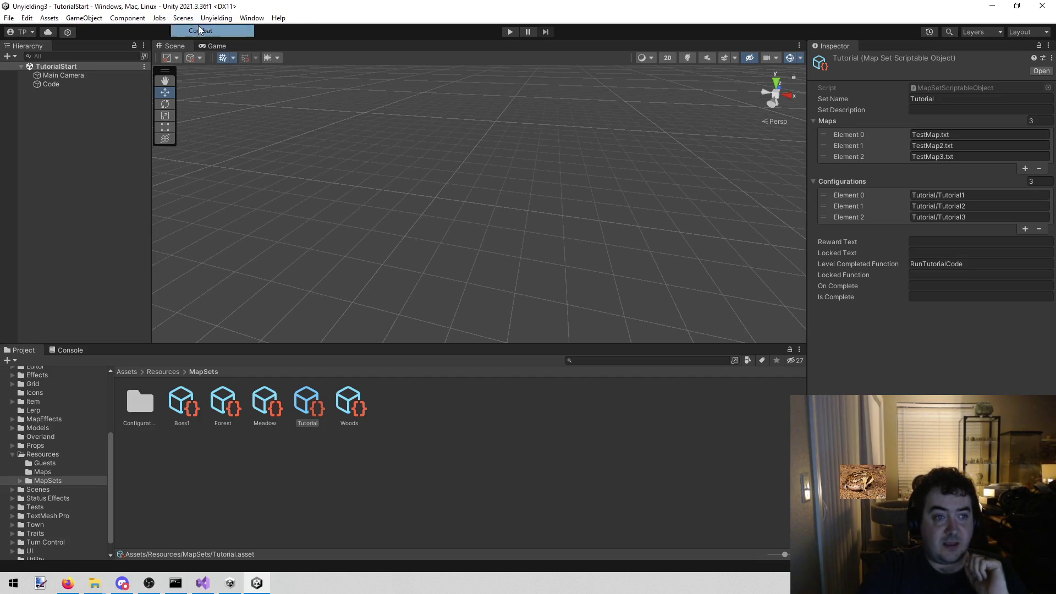
{"action": "left_click", "coordinate": [509, 32]}
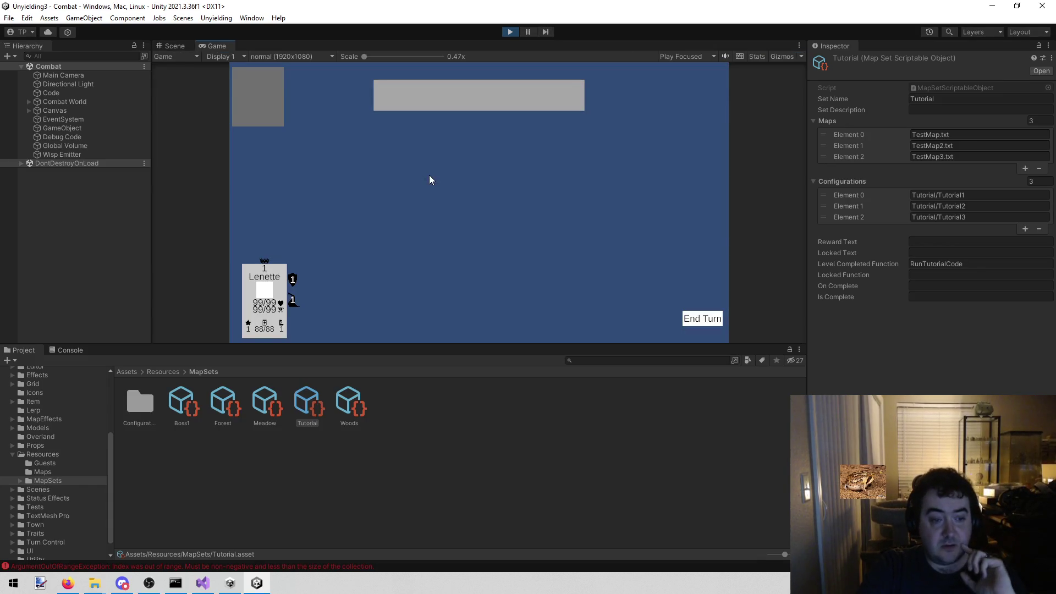
{"action": "key", "text": "ctrl+p"}
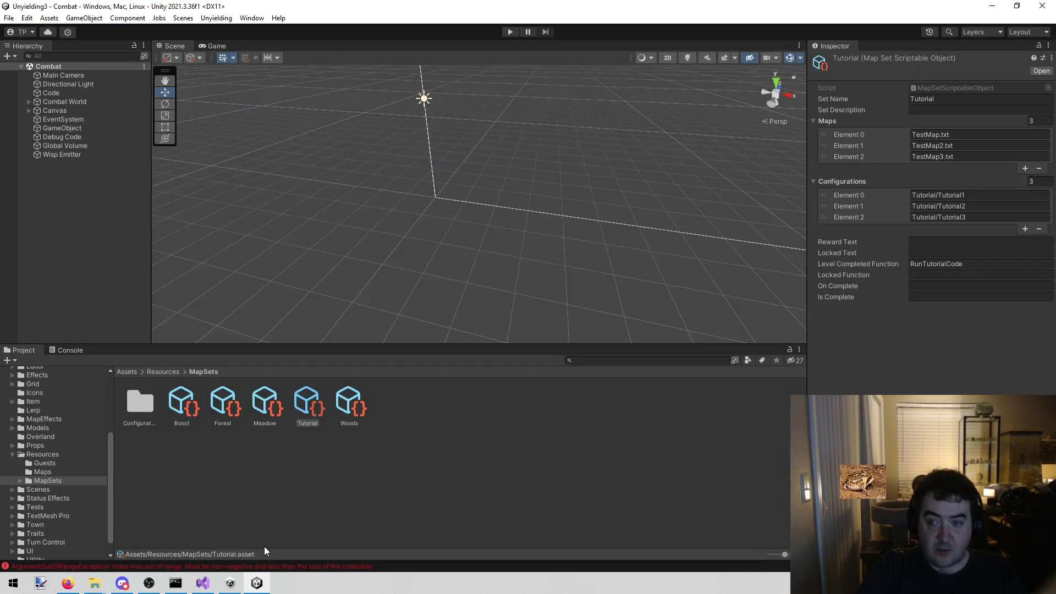
Open the Console's out-of-range error and jump to MapBuilder.cs line 174 from its stack trace
{"action": "left_click", "coordinate": [203, 583]}
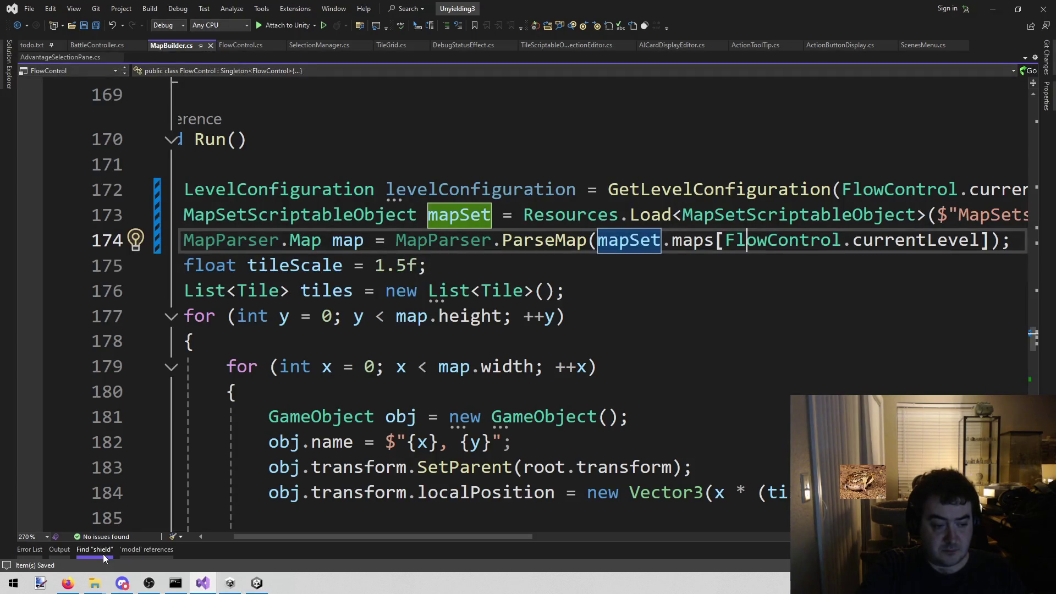
{"action": "left_click", "coordinate": [223, 573]}
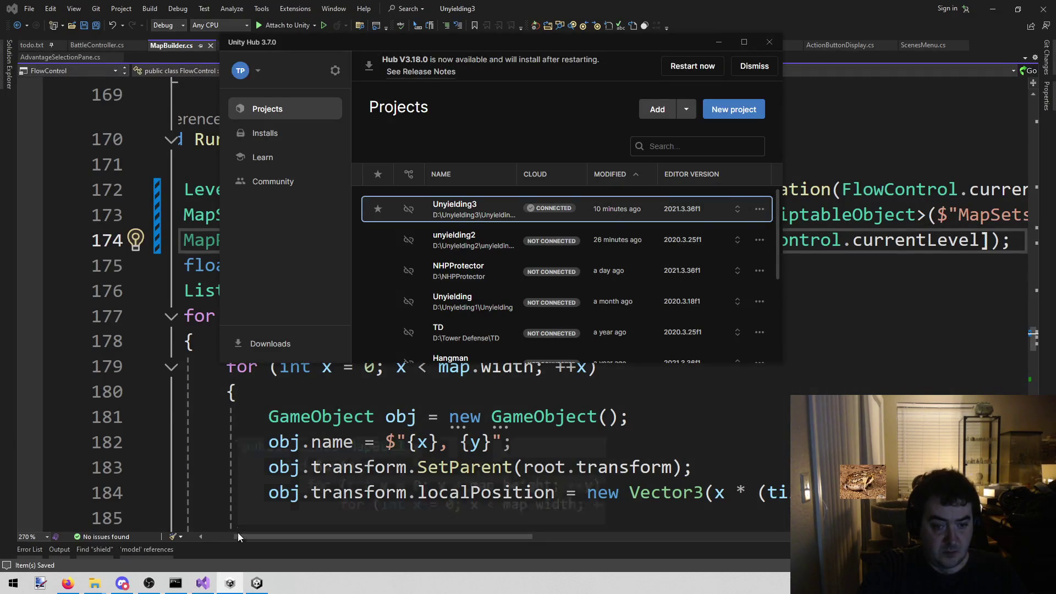
{"action": "left_click", "coordinate": [769, 43]}
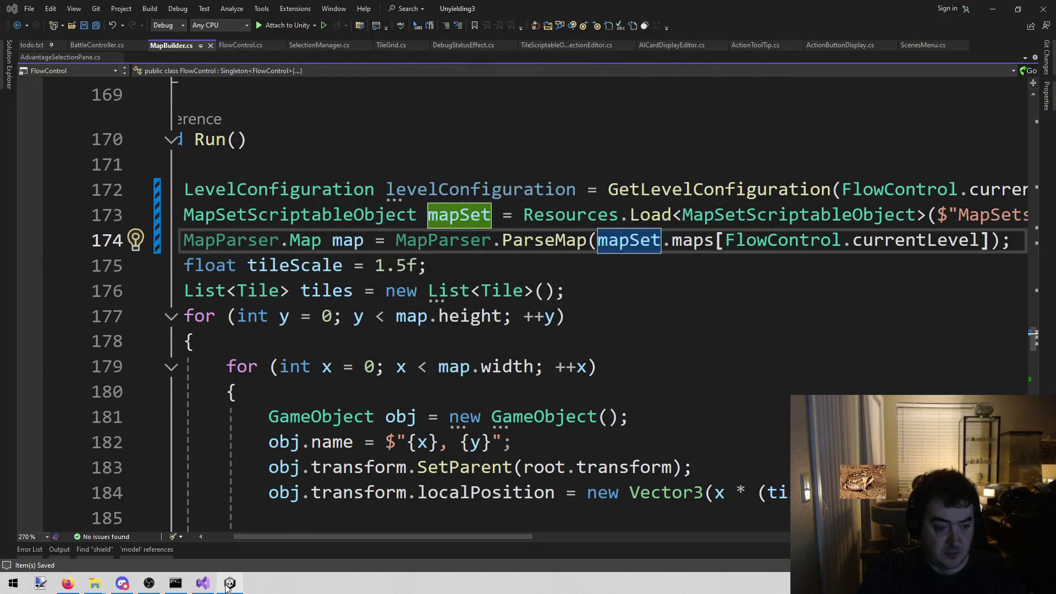
{"action": "left_click", "coordinate": [228, 586]}
{"action": "left_click", "coordinate": [67, 353]}
{"action": "left_click", "coordinate": [216, 378]}
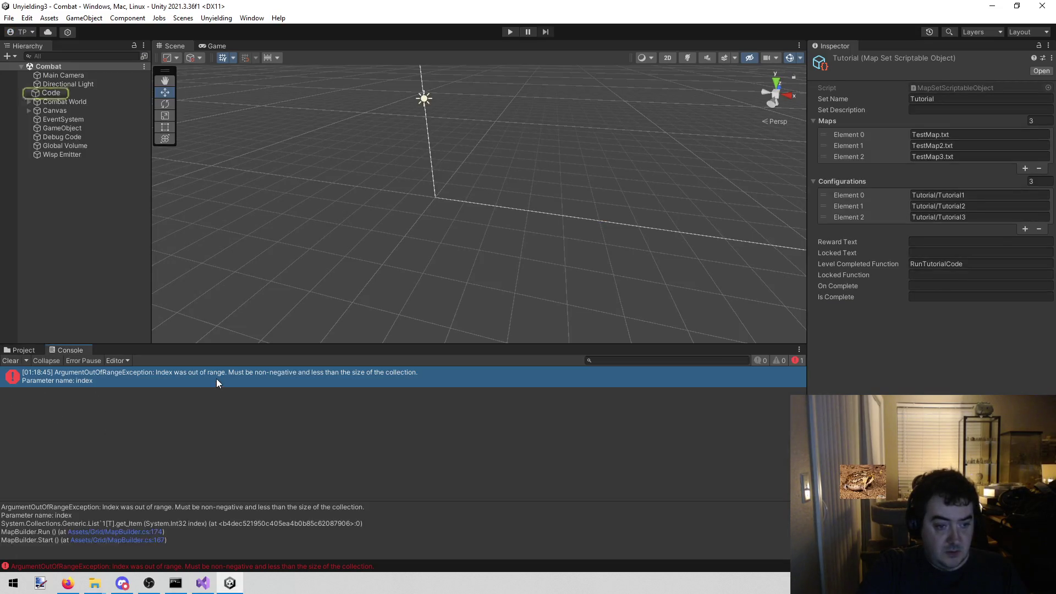
{"action": "left_click", "coordinate": [127, 531]}
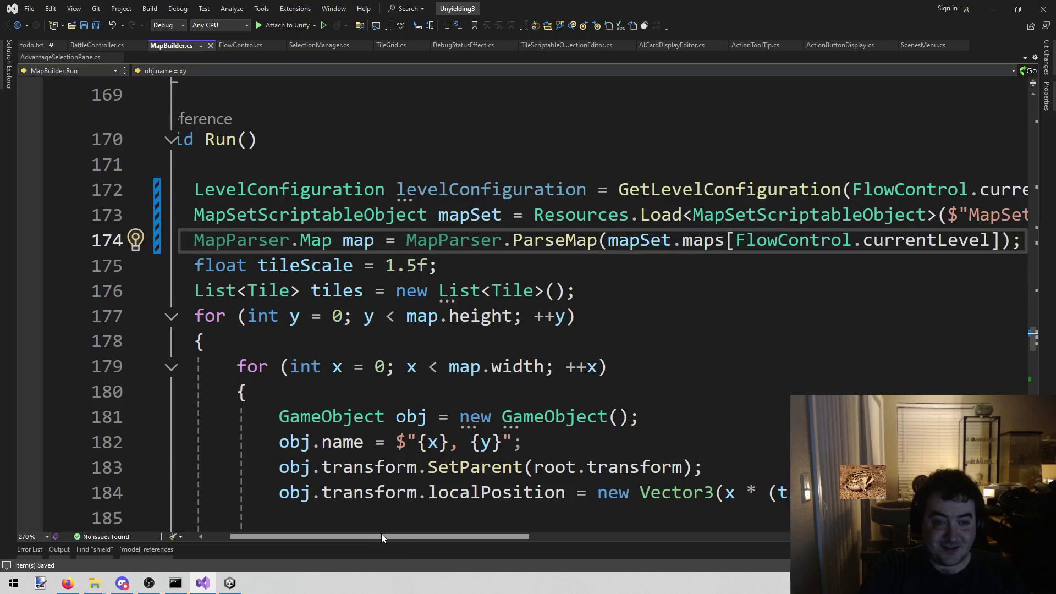
{"action": "mouse_move", "coordinate": [384, 539]}
{"action": "left_mouse_down"}
{"action": "mouse_move", "coordinate": [499, 511]}
{"action": "mouse_move", "coordinate": [605, 506]}
{"action": "mouse_move", "coordinate": [547, 521]}
{"action": "mouse_move", "coordinate": [362, 520]}
{"action": "left_mouse_up"}
{"action": "left_click", "coordinate": [30, 241]}
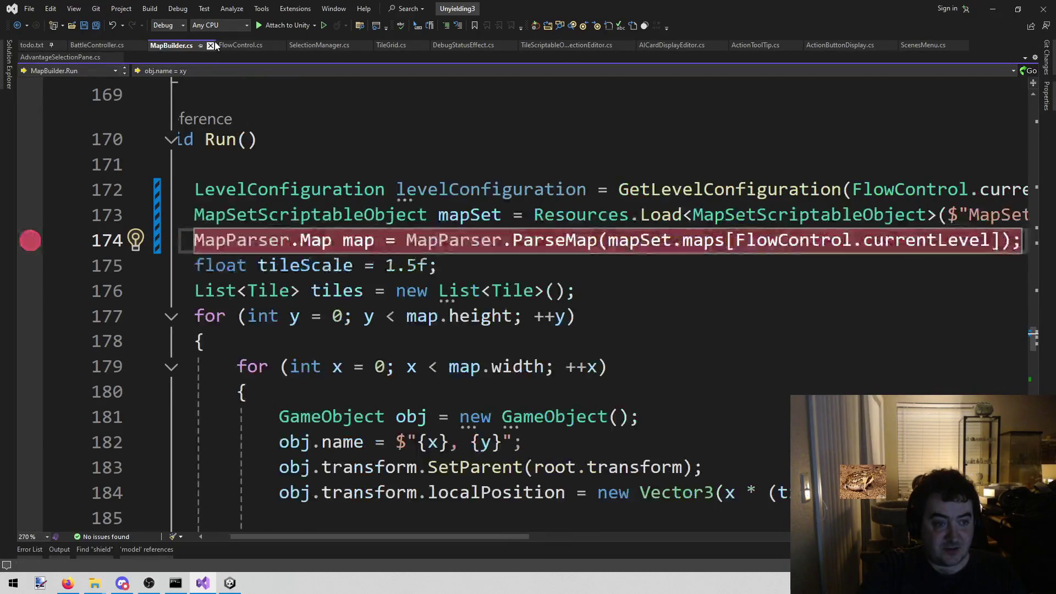
{"action": "left_click", "coordinate": [282, 21]}
{"action": "left_click", "coordinate": [281, 24]}
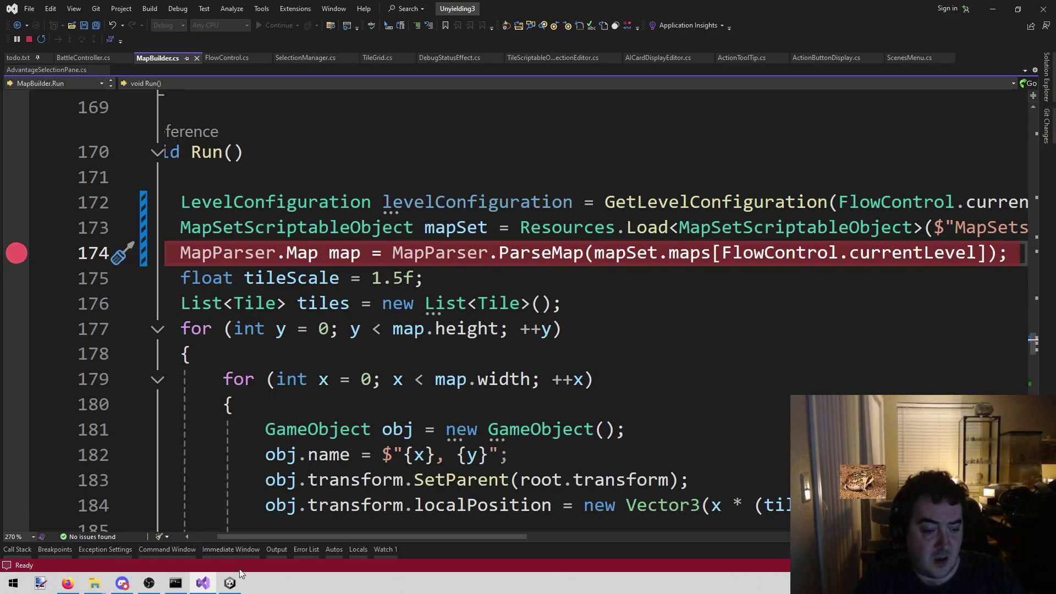
{"action": "left_click", "coordinate": [229, 583]}
{"action": "left_click", "coordinate": [511, 32]}
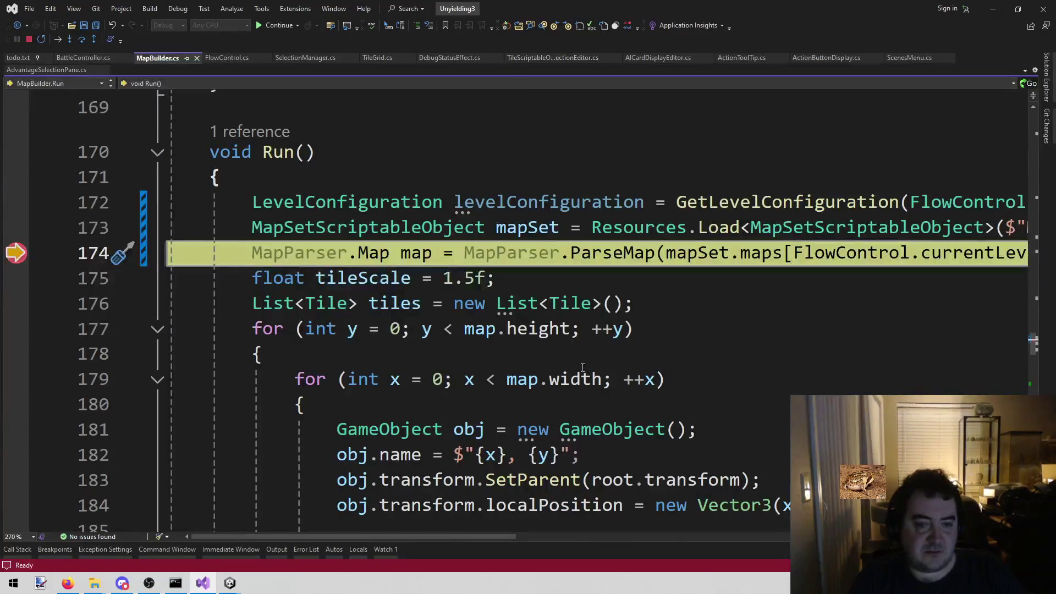
{"action": "left_click_drag", "start_coordinate": [379, 536], "coordinate": [448, 539]}
{"action": "mouse_move", "coordinate": [357, 235]}
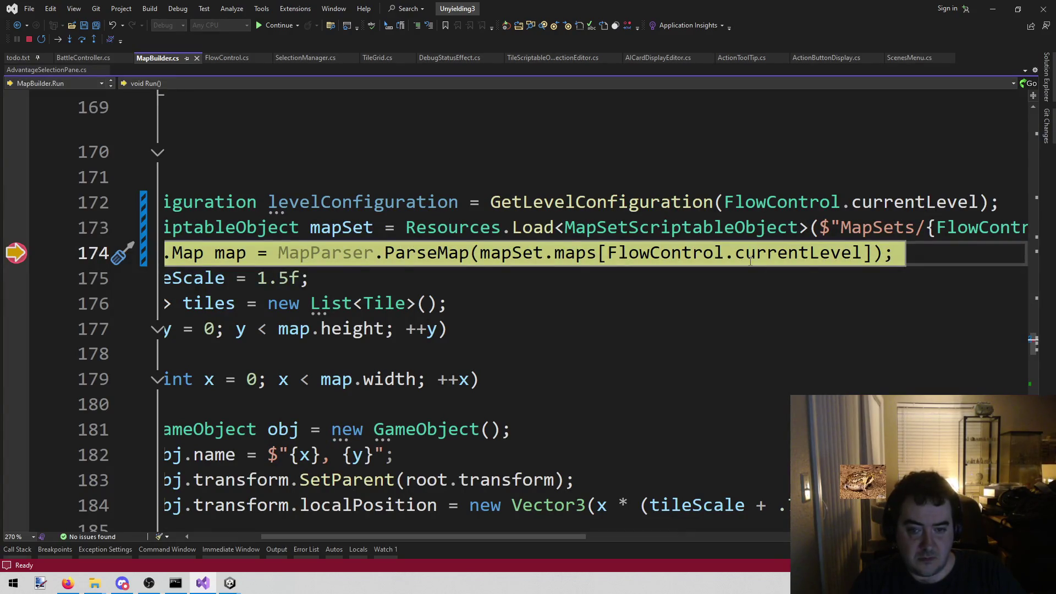
{"action": "mouse_move", "coordinate": [797, 251]}
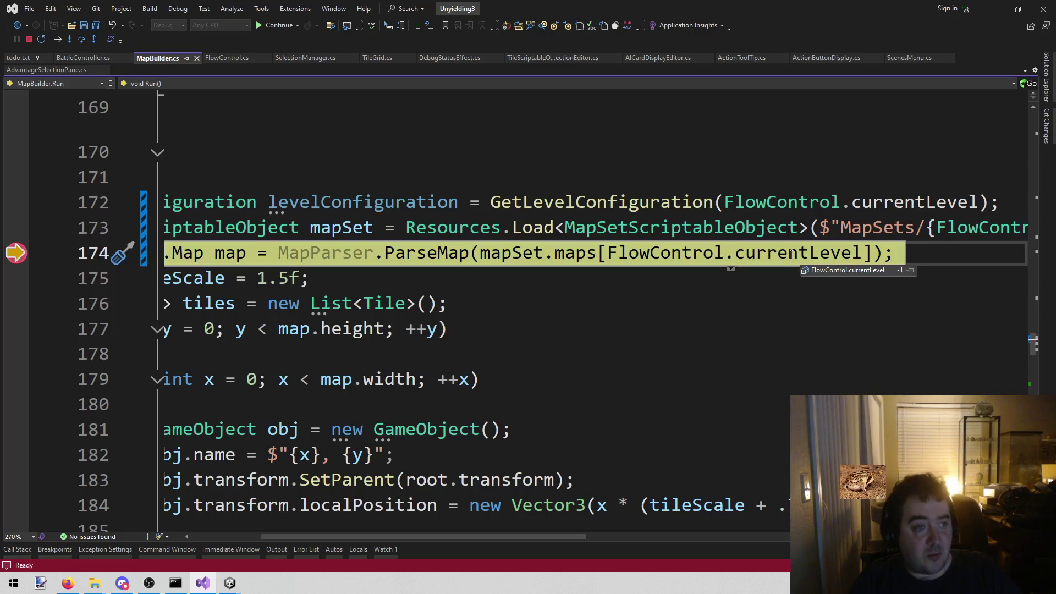
{"action": "left_click", "coordinate": [30, 39]}
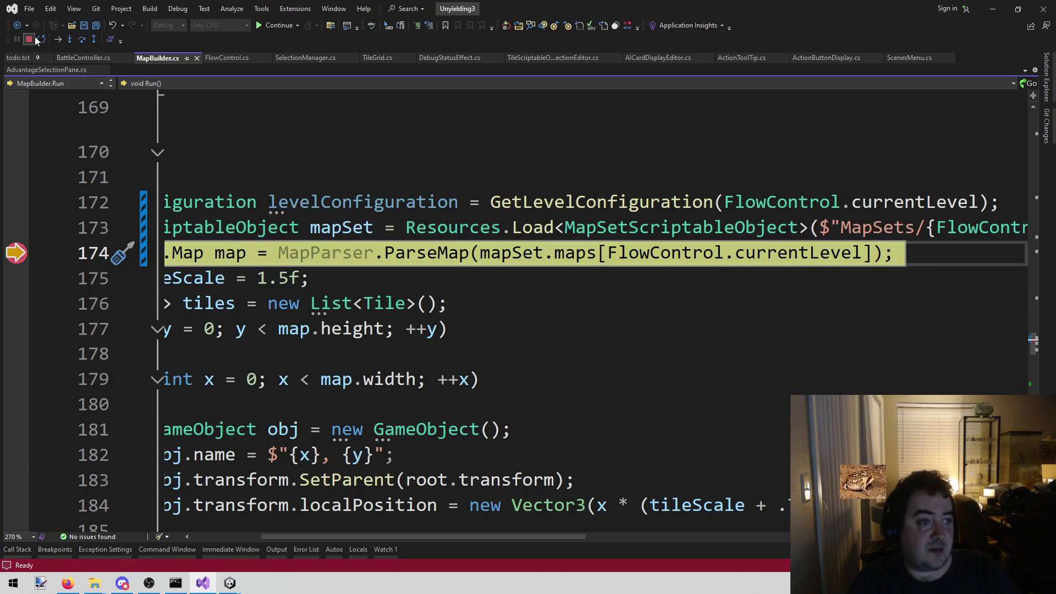
{"action": "left_click", "coordinate": [34, 241]}
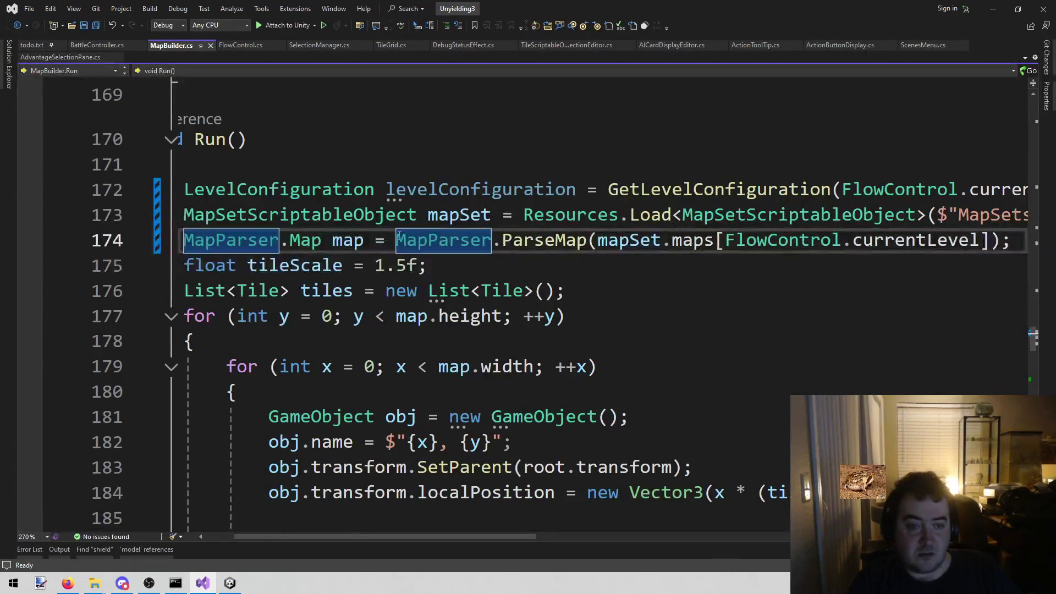
End the map declaration on line 174 with a semicolon, moving the assignment to its own line
{"action": "scroll", "coordinate": [461, 217], "scroll_direction": "left", "scroll_amount": 3}
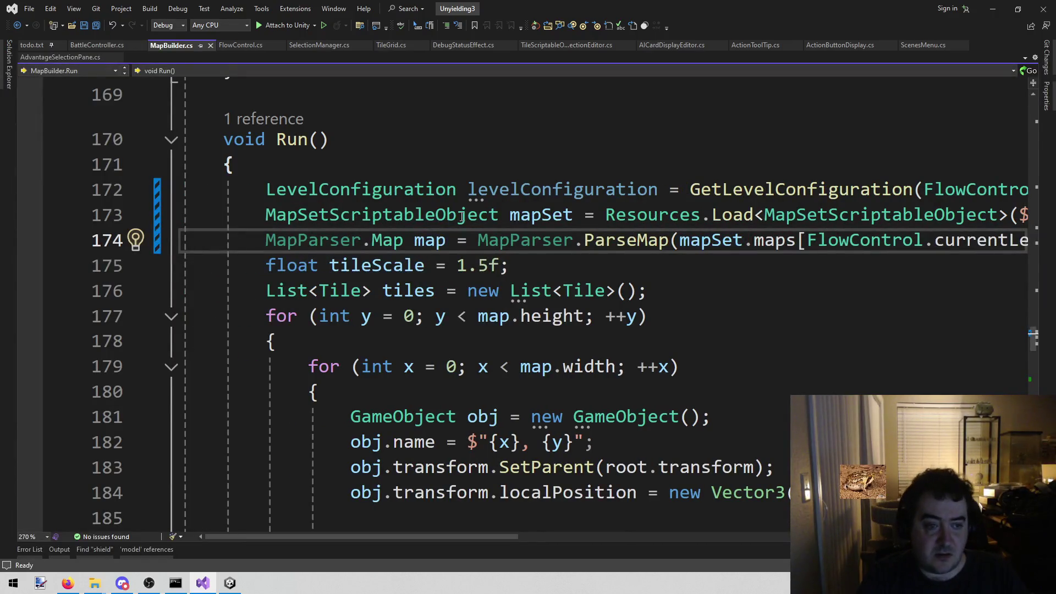
{"action": "key", "text": "ctrl+Right"}
{"action": "key", "text": "ctrl+Right"}
{"action": "key", "text": "ctrl+Right"}
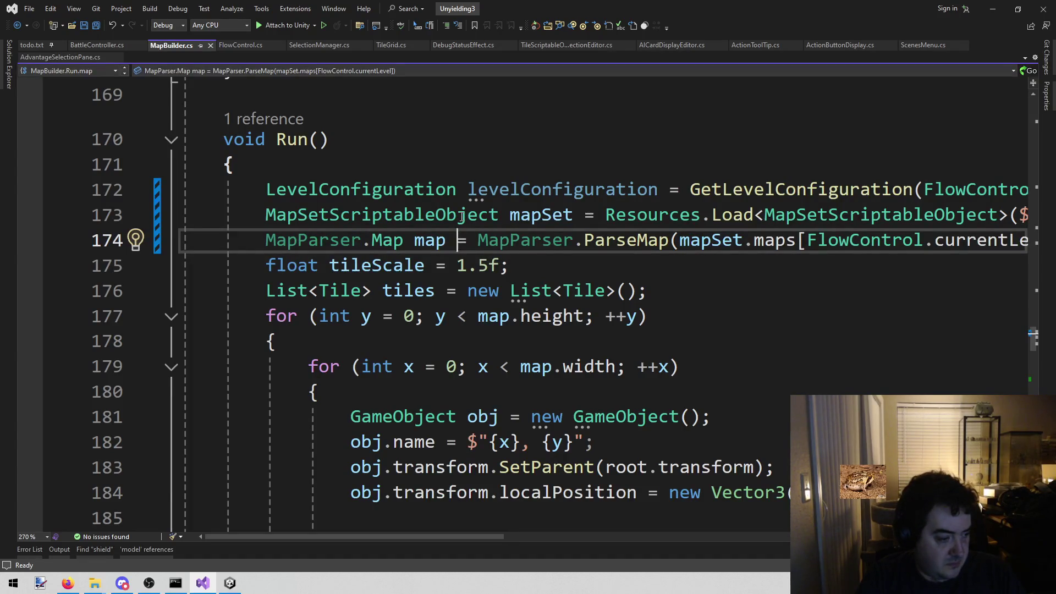
{"action": "key", "text": "Home"}
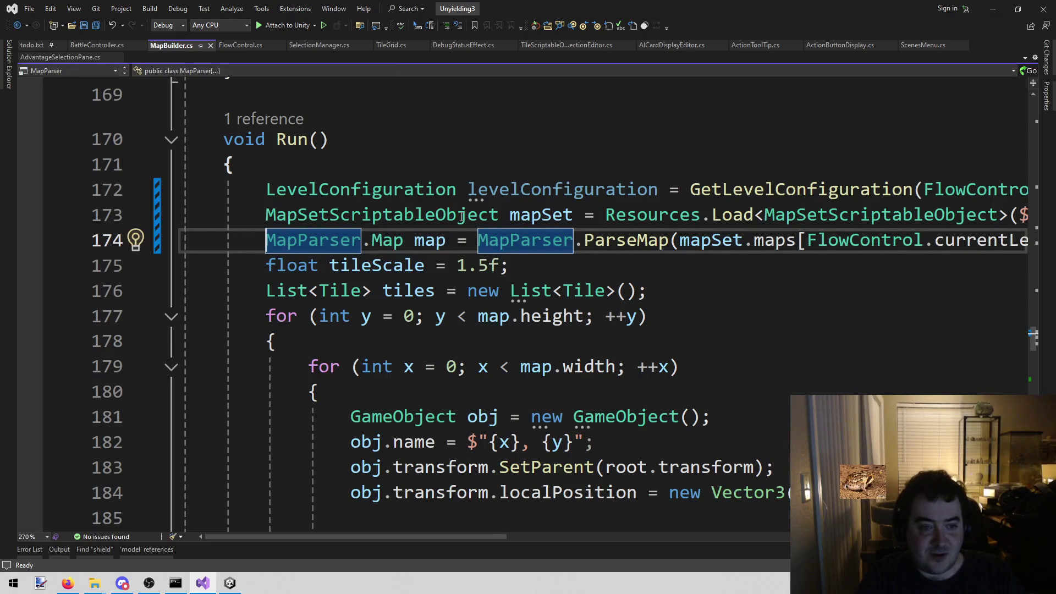
{"action": "key", "text": "ctrl+Right"}
{"action": "key", "text": "ctrl+Right"}
{"action": "key", "text": "ctrl+Right"}
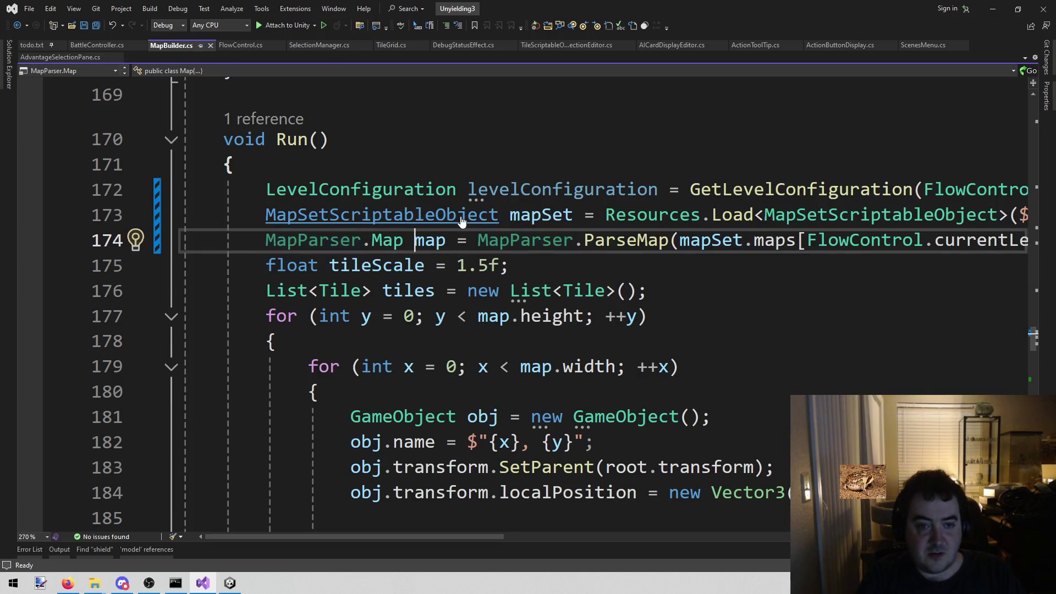
{"action": "key", "text": "Left"}
{"action": "type", "text": ";"}
{"action": "key", "text": "Return"}
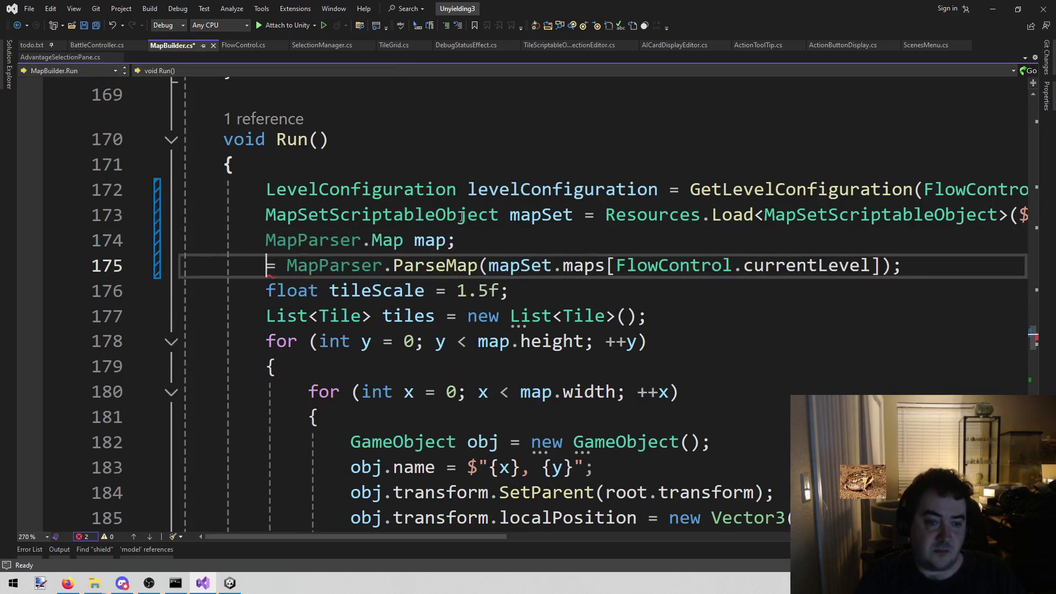
Guard the map assignment with an if (FlowControl.currentLevel >= 0) condition
{"action": "type", "text": "if ("}
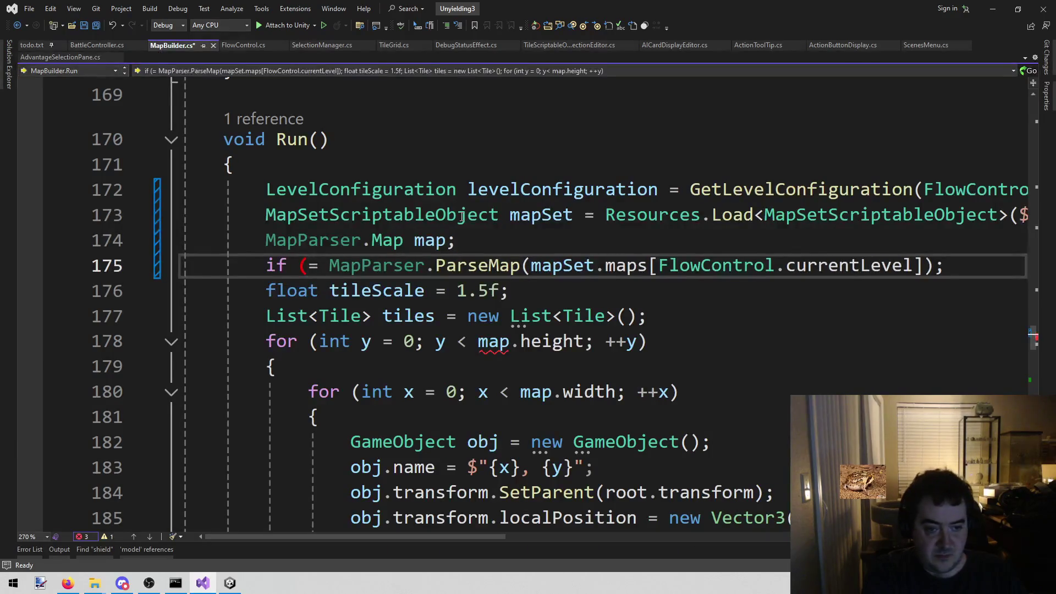
{"action": "key", "text": "ctrl+Right"}
{"action": "key", "text": "ctrl+Right"}
{"action": "key", "text": "ctrl+Right"}
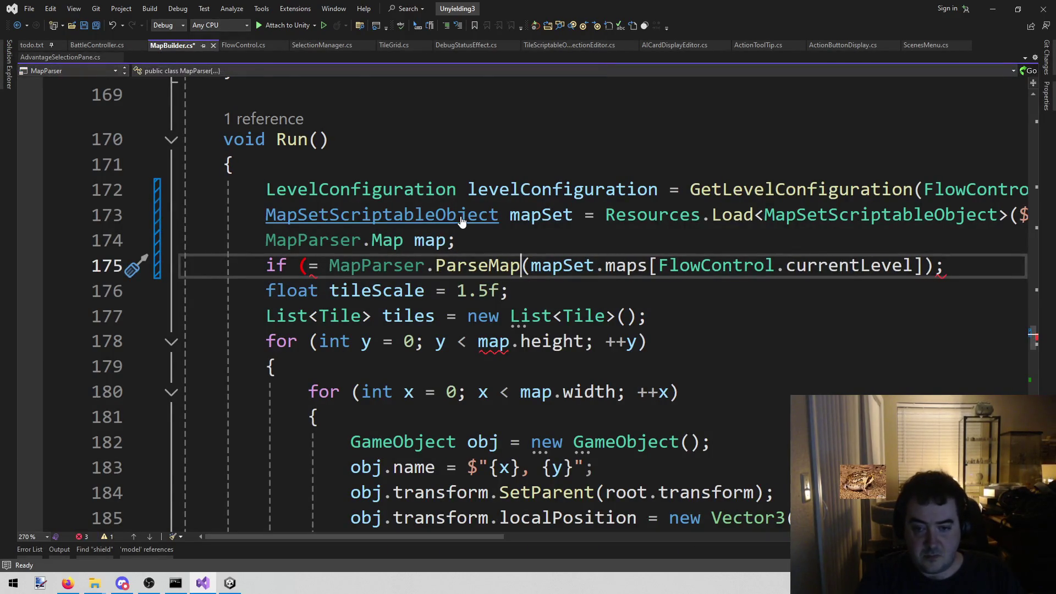
{"action": "key", "text": "ctrl+shift+Right"}
{"action": "key", "text": "ctrl+shift+Right"}
{"action": "key", "text": "ctrl+shift+Right"}
{"action": "key", "text": "ctrl+c"}
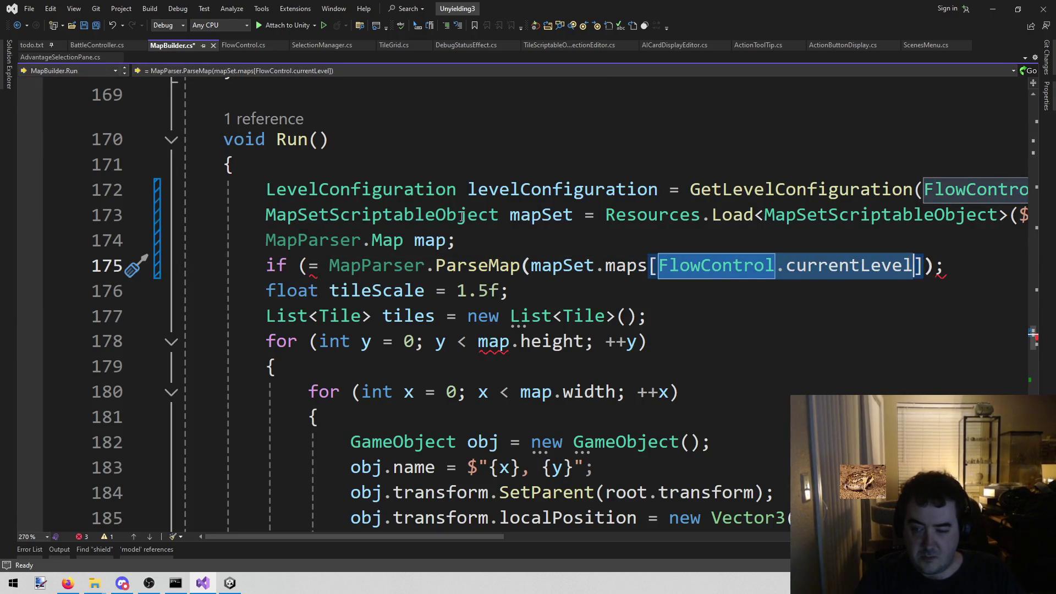
{"action": "key", "text": "ctrl+Left"}
{"action": "key", "text": "ctrl+Left"}
{"action": "key", "text": "ctrl+Left"}
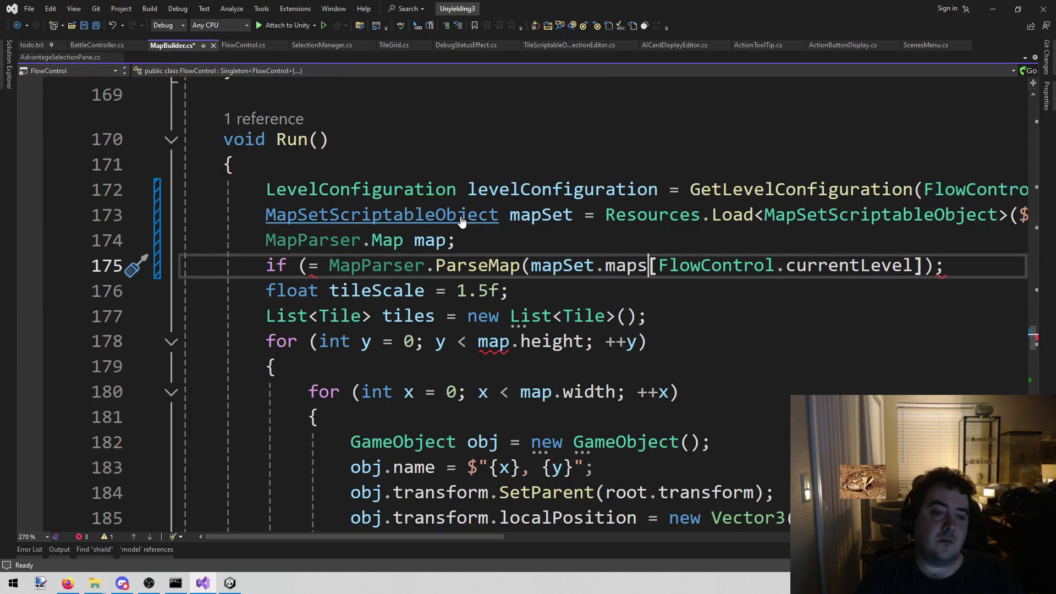
{"action": "key", "text": "ctrl+Left"}
{"action": "key", "text": "ctrl+Left"}
{"action": "key", "text": "ctrl+Left"}
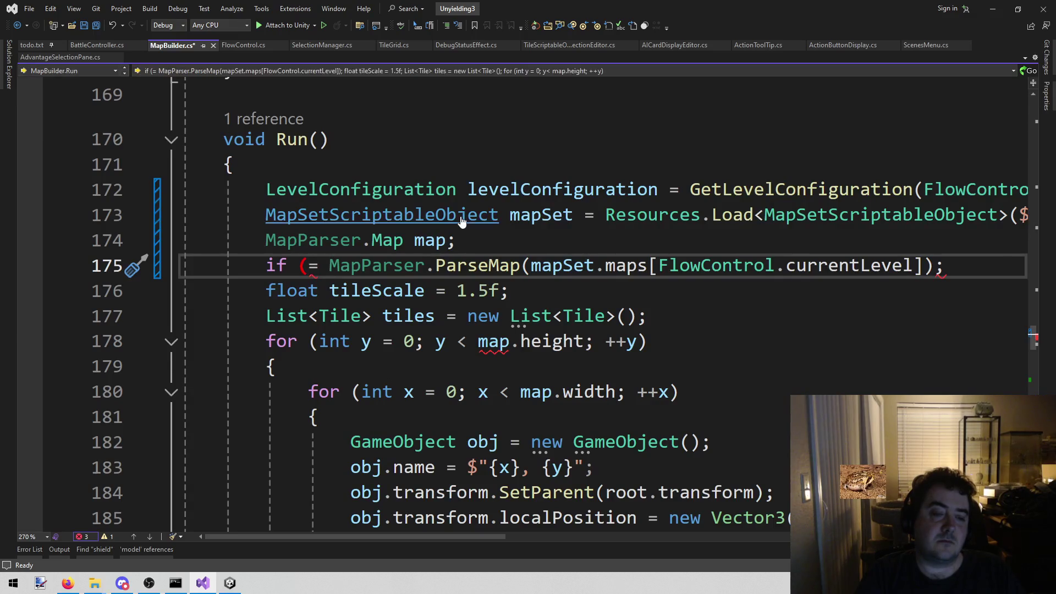
{"action": "key", "text": "ctrl+v"}
{"action": "type", "text": ">"}
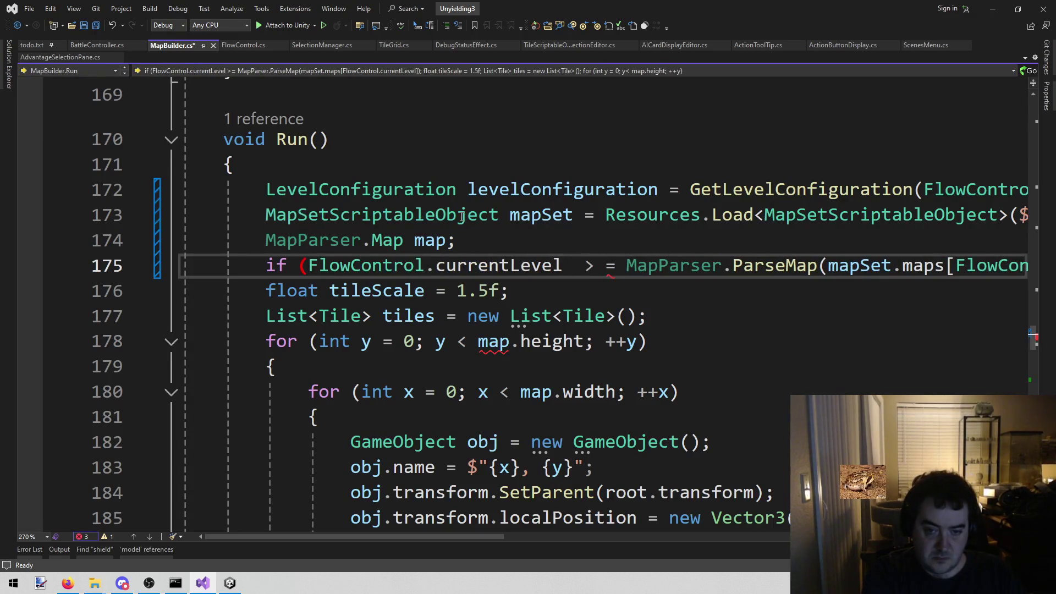
{"action": "type", "text": "= "}
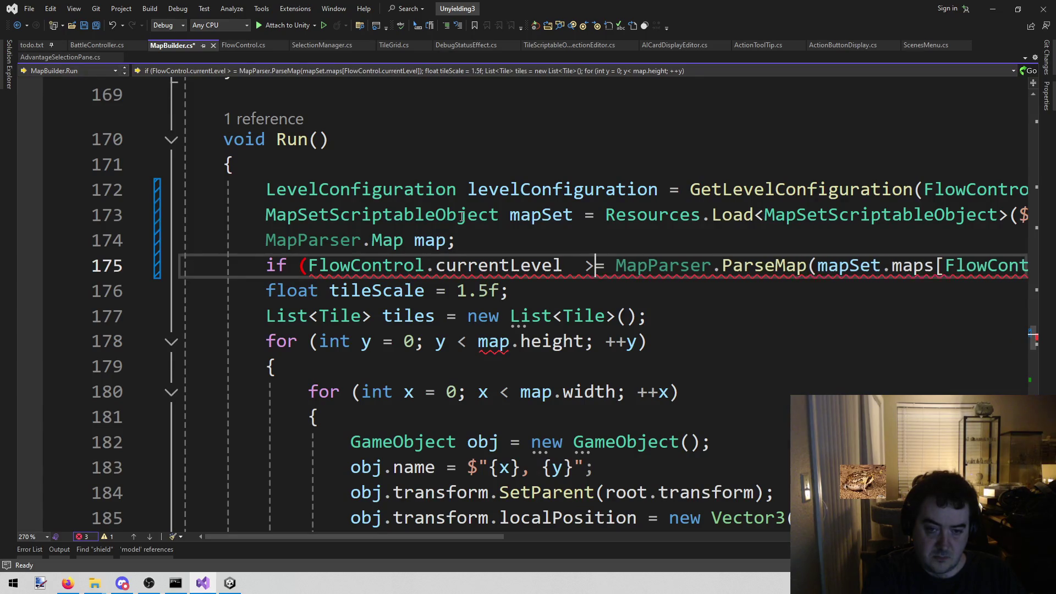
{"action": "type", "text": "0)"}
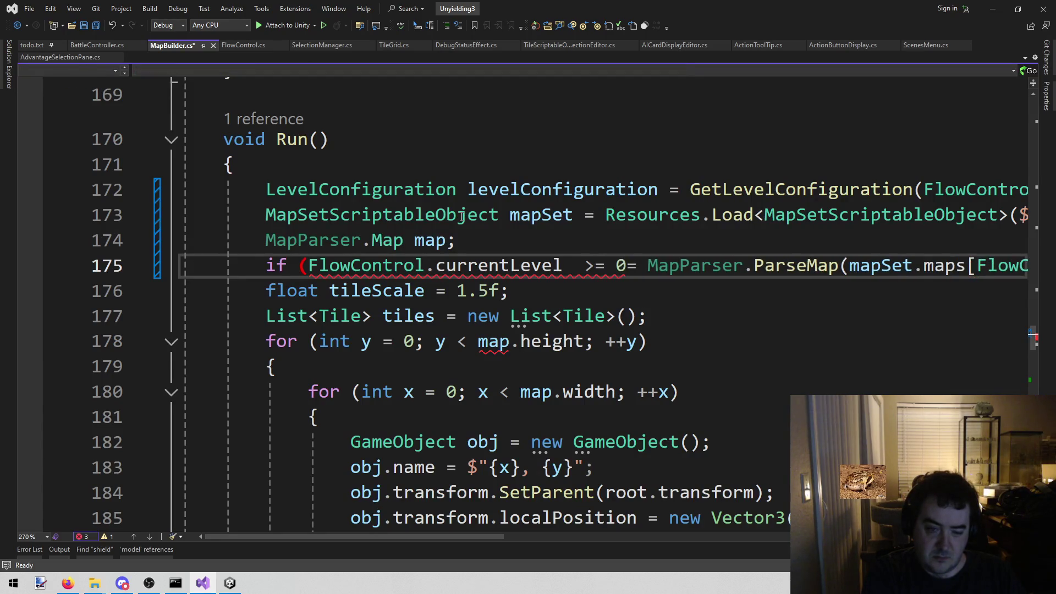
{"action": "key", "text": "Return"}
Enclose the map assignment in braces as the if body
{"action": "key", "text": "Up"}
{"action": "key", "text": "Up"}
{"action": "key", "text": "ctrl+Right"}
{"action": "key", "text": "ctrl+Right"}
{"action": "key", "text": "ctrl+Right"}
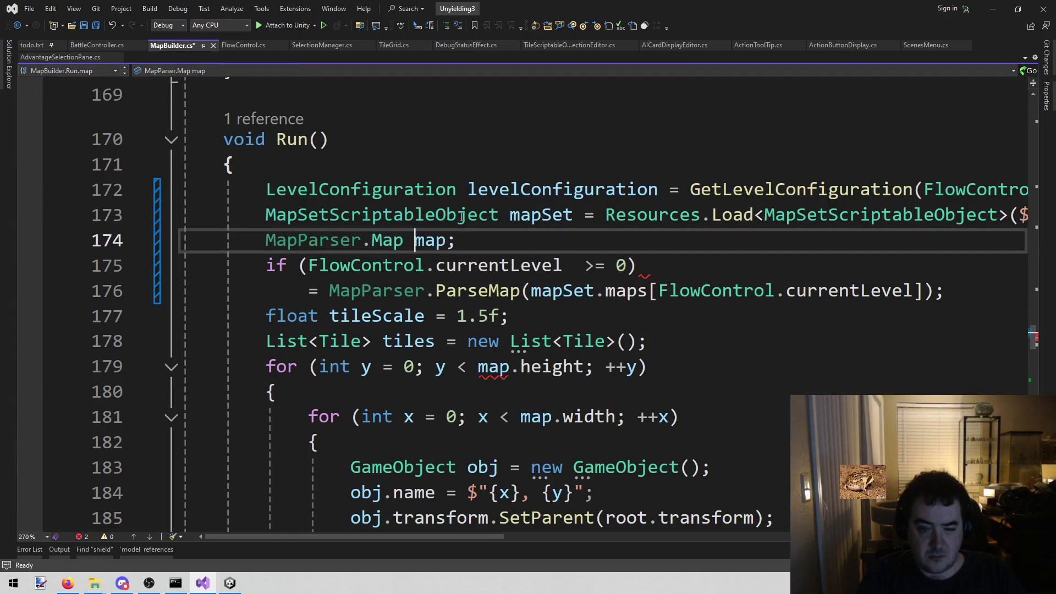
{"action": "key", "text": "Right"}
{"action": "key", "text": "Right"}
{"action": "key", "text": "Right"}
{"action": "key", "text": "Down"}
{"action": "key", "text": "Down"}
{"action": "key", "text": "Down"}
{"action": "key", "text": "Up"}
{"action": "key", "text": "Home"}
{"action": "type", "text": "map"}
{"action": "key", "text": "ctrl+Left"}
{"action": "key", "text": "Up"}
{"action": "key", "text": "End"}
{"action": "key", "text": "Return"}
{"action": "type", "text": "{"}
{"action": "key", "text": "Down"}
{"action": "key", "text": "End"}
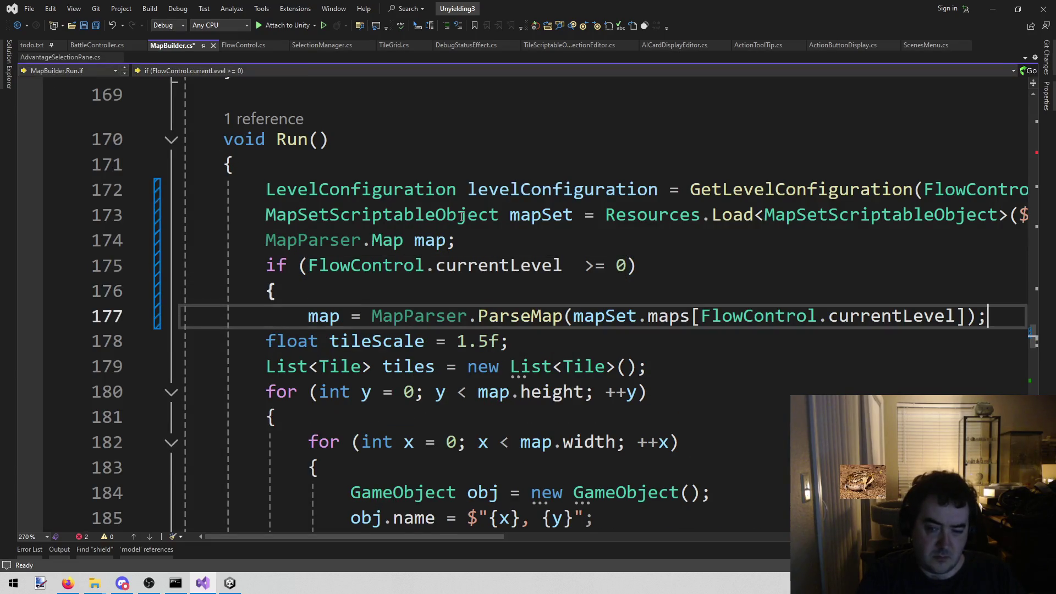
{"action": "key", "text": "Return"}
{"action": "type", "text": "}"}
Add an else block containing a copy of the map assignment
{"action": "key", "text": "Return"}
{"action": "type", "text": "else"}
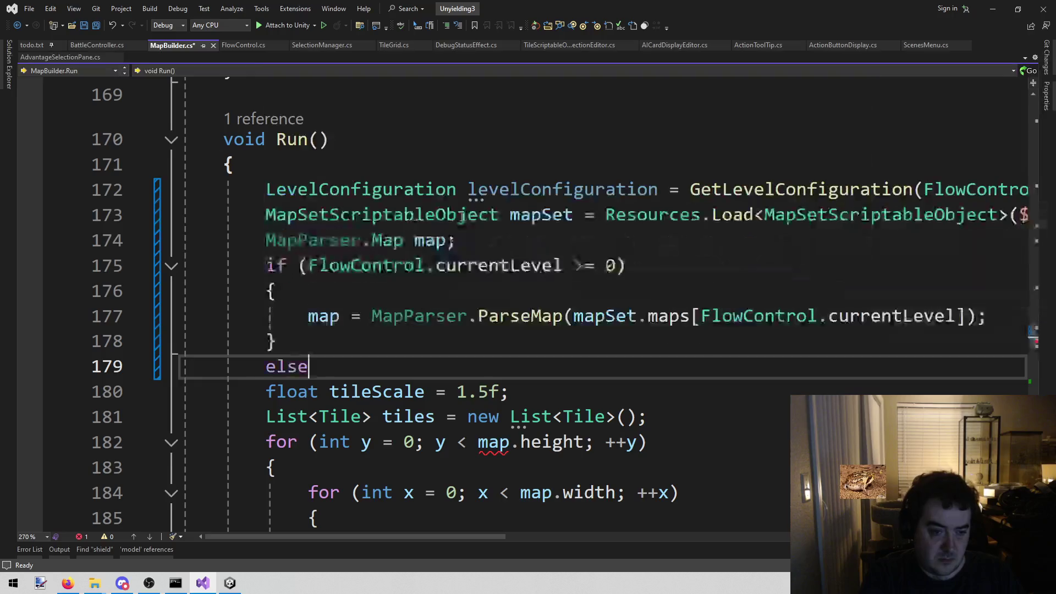
{"action": "key", "text": "Return"}
{"action": "type", "text": "{"}
{"action": "key", "text": "Return"}
{"action": "key", "text": "Up"}
{"action": "key", "text": "Up"}
{"action": "key", "text": "Up"}
{"action": "key", "text": "shift+End"}
{"action": "key", "text": "ctrl+c"}
{"action": "key", "text": "Down"}
{"action": "key", "text": "Down"}
{"action": "key", "text": "Down"}
{"action": "key", "text": "ctrl+v"}
Change the else block's ParseMap argument to "TestMap.txt" and save MapBuilder.cs
{"action": "key", "text": "ctrl+Left"}
{"action": "key", "text": "ctrl+Left"}
{"action": "key", "text": "ctrl+Left"}
{"action": "key", "text": "ctrl+Right"}
{"action": "key", "text": "ctrl+Right"}
{"action": "key", "text": "ctrl+Right"}
{"action": "key", "text": "ctrl+Left"}
{"action": "key", "text": "ctrl+Left"}
{"action": "key", "text": "ctrl+Left"}
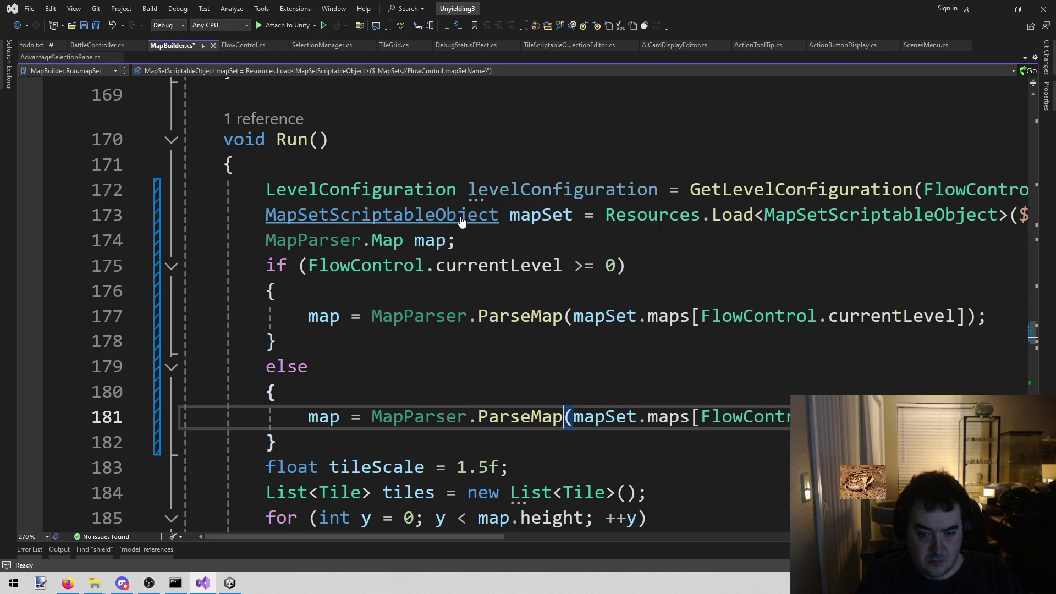
{"action": "key", "text": "ctrl+Right"}
{"action": "key", "text": "ctrl+shift+Right"}
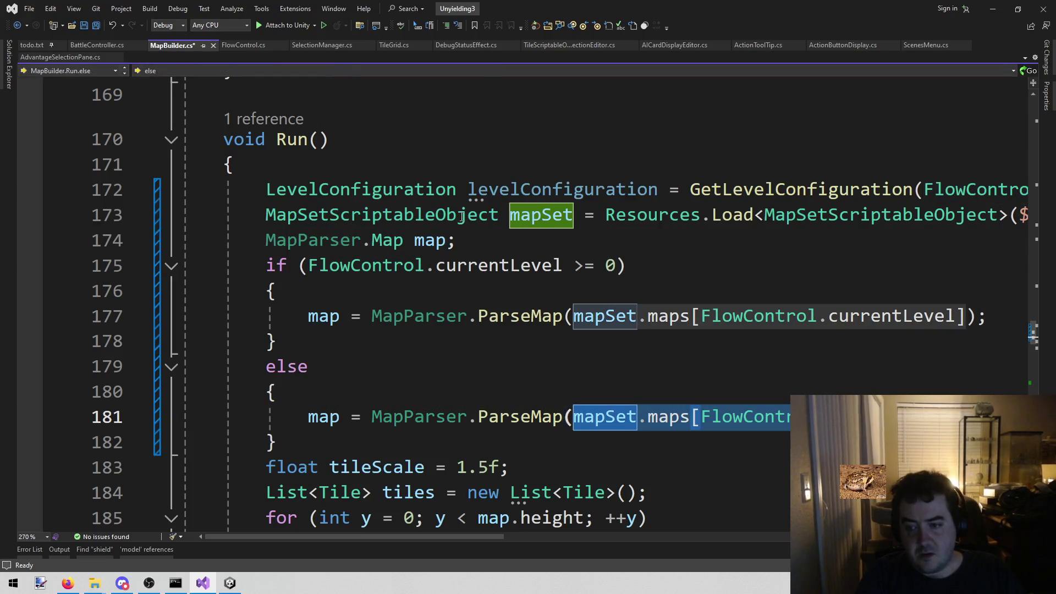
{"action": "key", "text": "Delete"}
{"action": "type", "text": "\"TestMap.txt"}
{"action": "key", "text": "ctrl+s"}
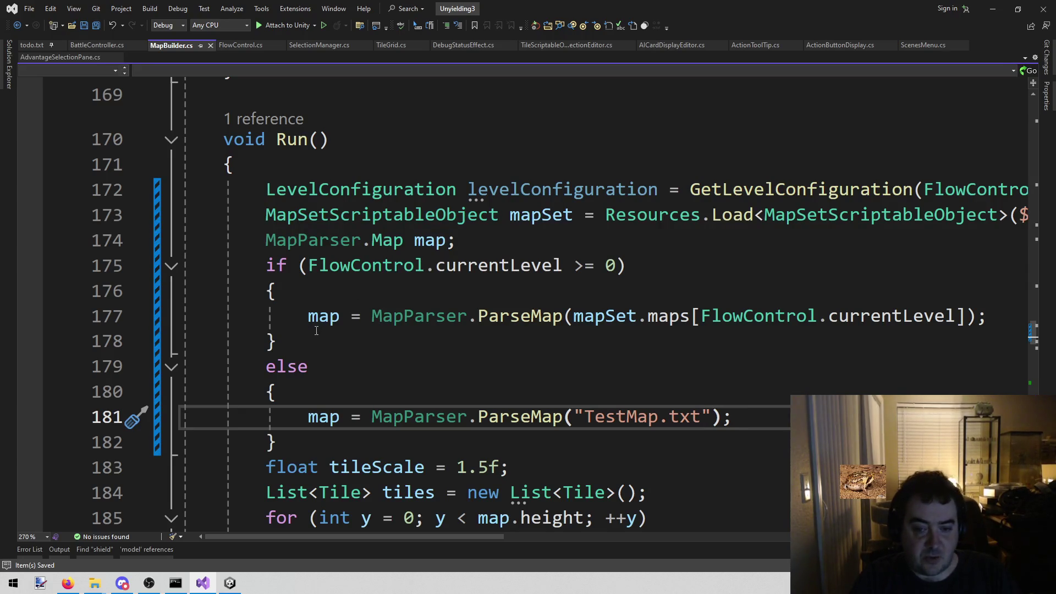
{"action": "left_click", "coordinate": [230, 583]}
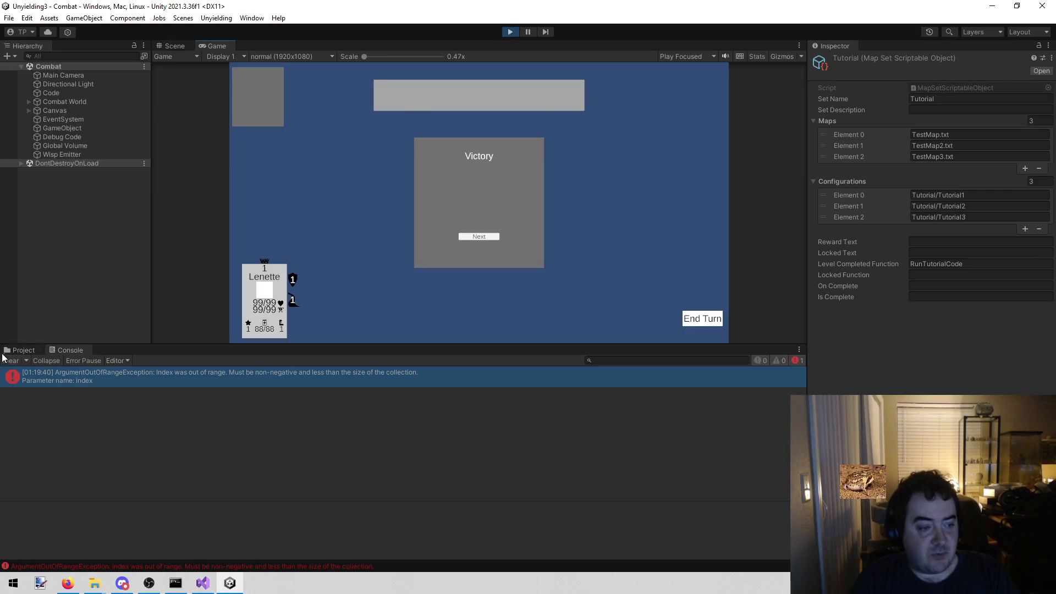
Clear the Console error, replay the Combat scene to test map loading, then stop it
{"action": "left_click", "coordinate": [10, 361]}
{"action": "left_click", "coordinate": [510, 32]}
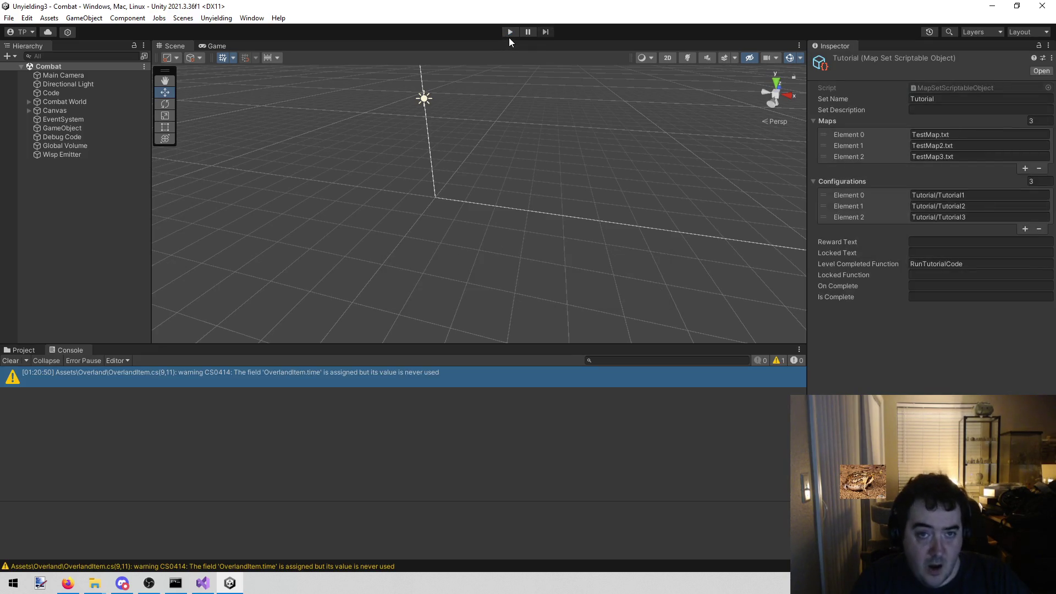
{"action": "left_click", "coordinate": [509, 32]}
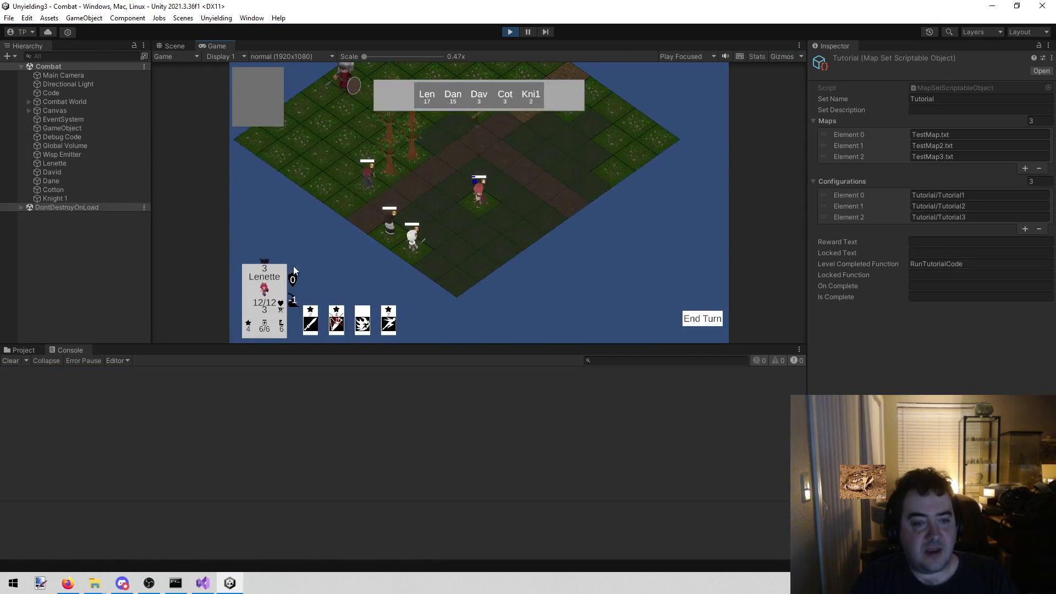
{"action": "left_click", "coordinate": [511, 31]}
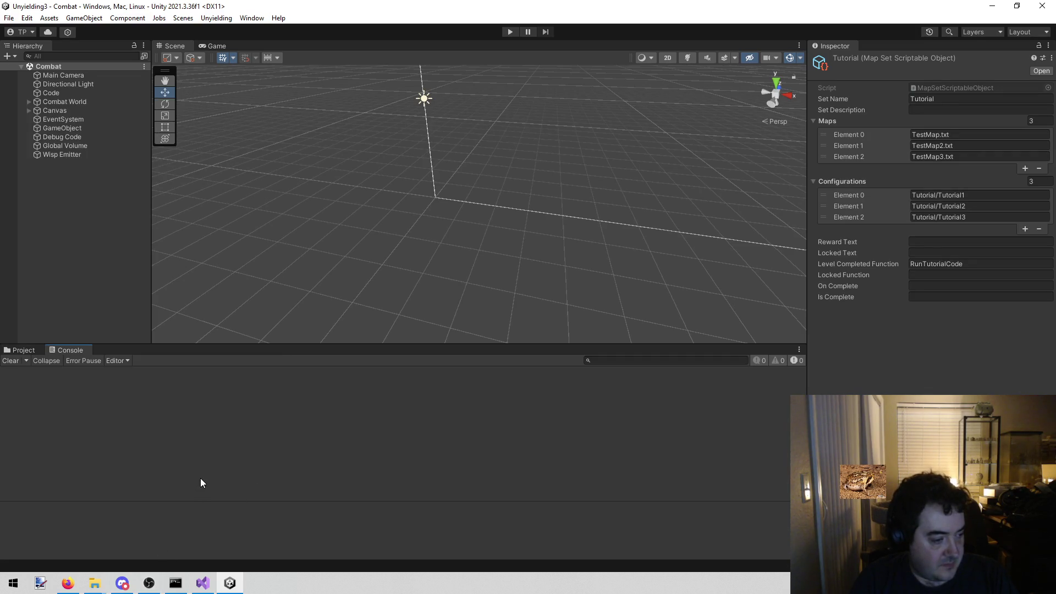
{"action": "left_click", "coordinate": [202, 583]}
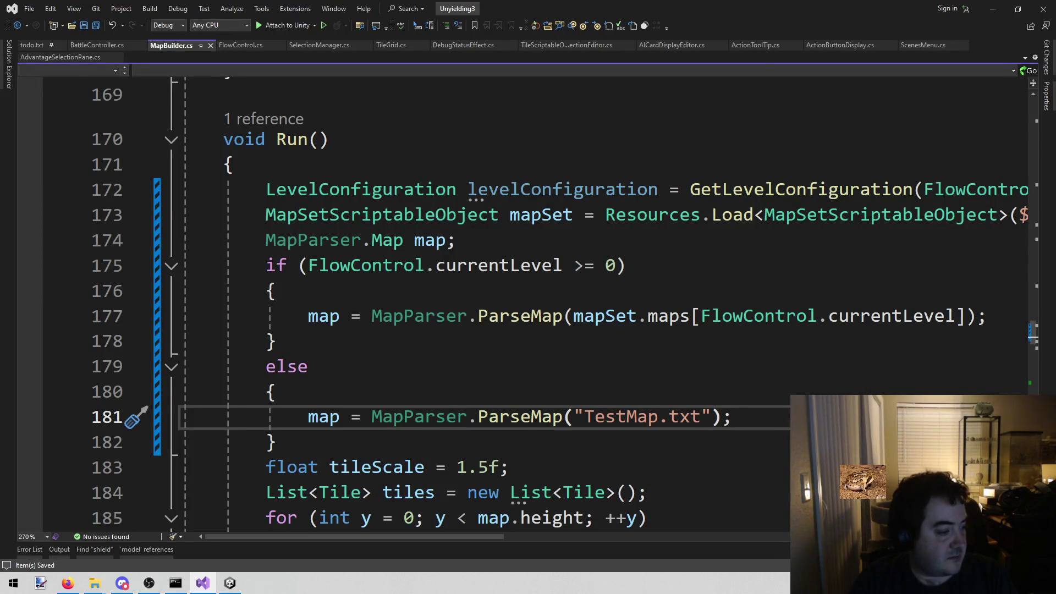
Review the if/else braces in Run(), then search the solution for Scratch.cs
{"action": "key", "text": "alt+Tab"}
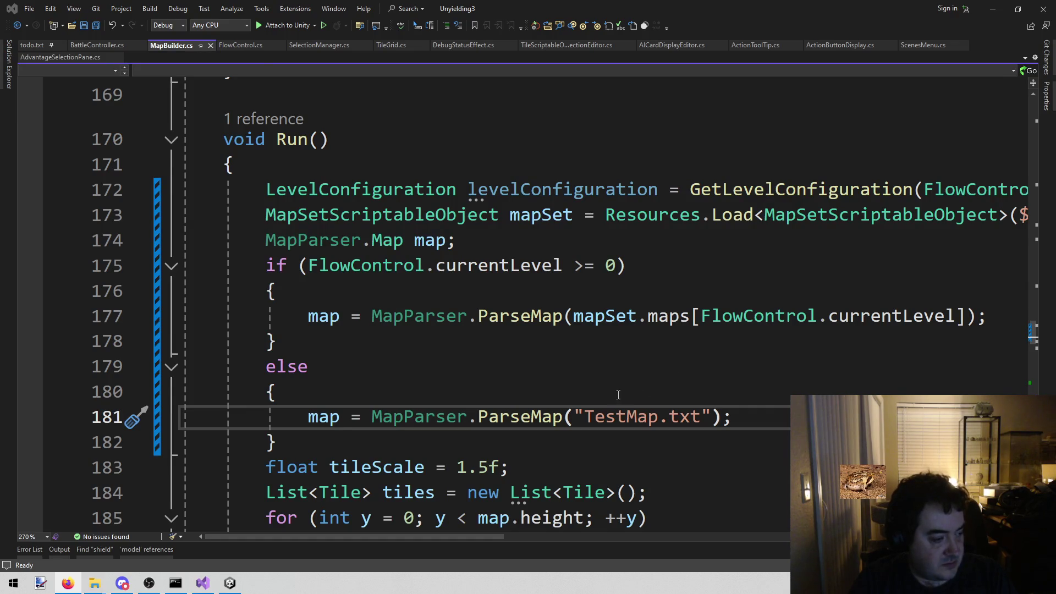
{"action": "left_click", "coordinate": [480, 341]}
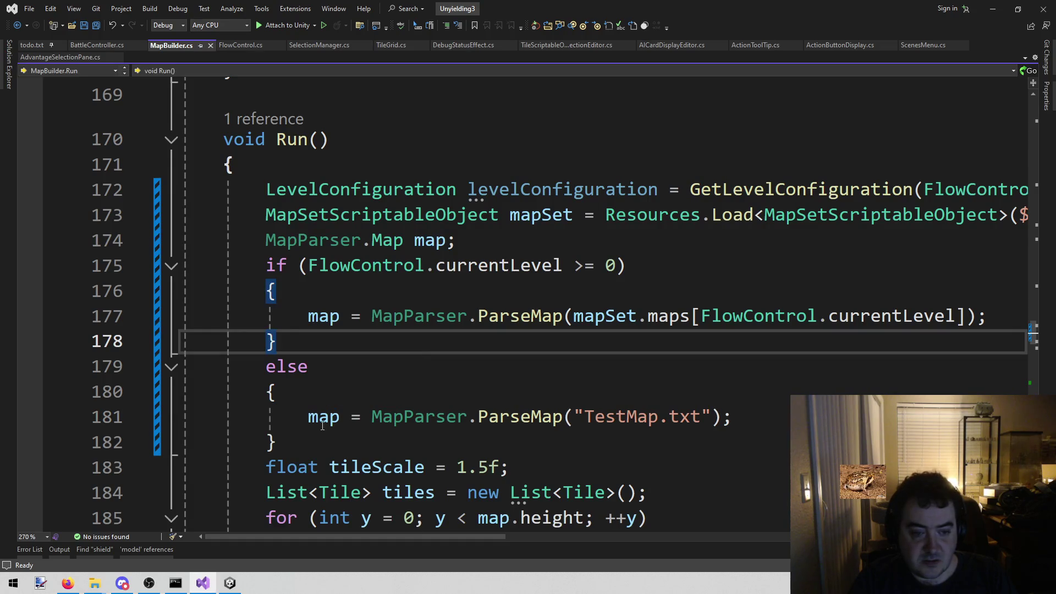
{"action": "left_click", "coordinate": [286, 442]}
{"action": "left_click", "coordinate": [276, 387]}
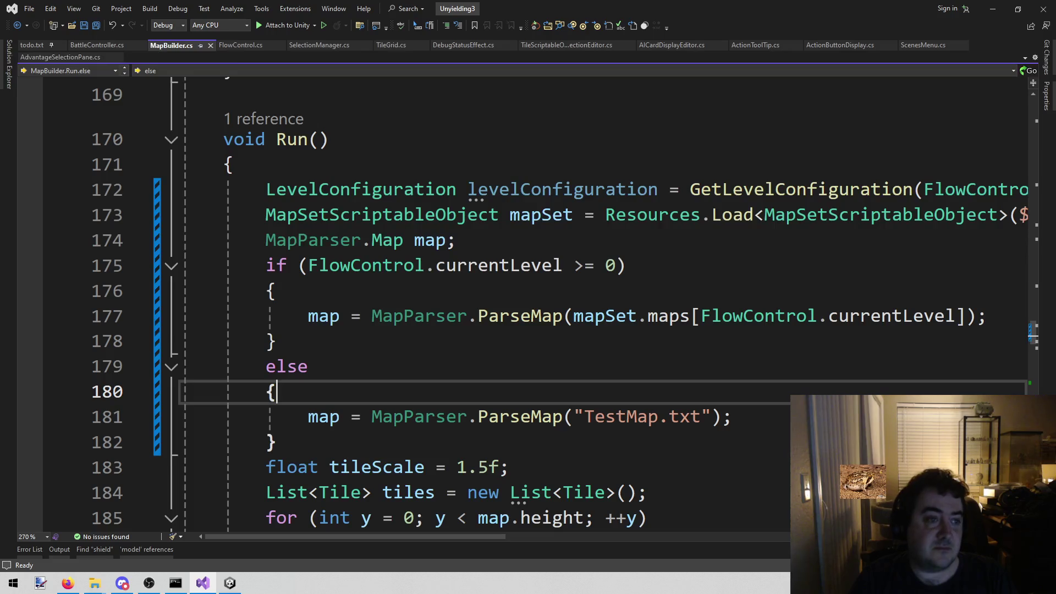
{"action": "left_click", "coordinate": [367, 160]}
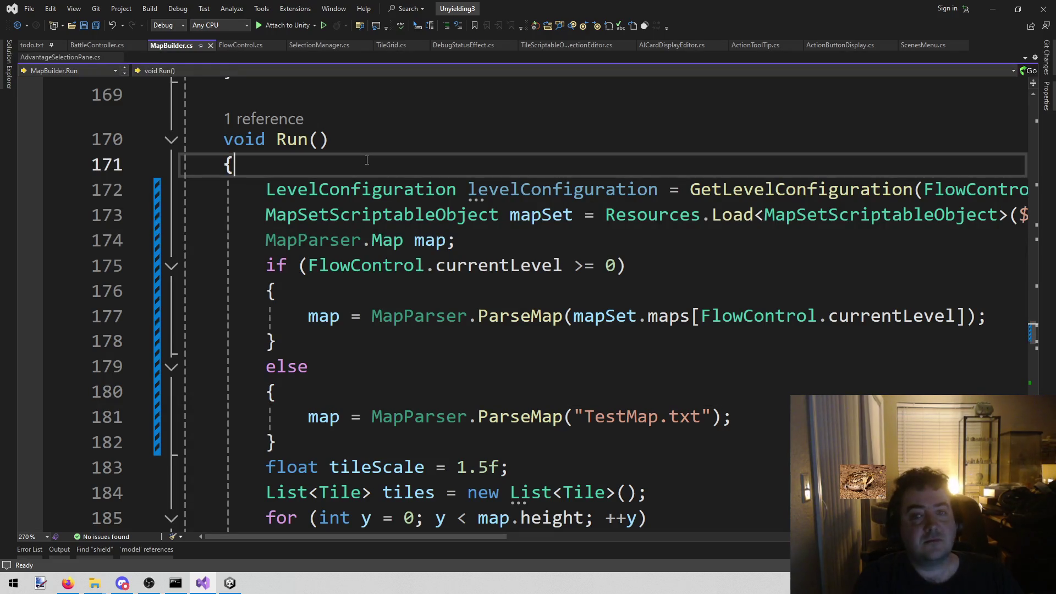
{"action": "key", "text": "alt+shift+o"}
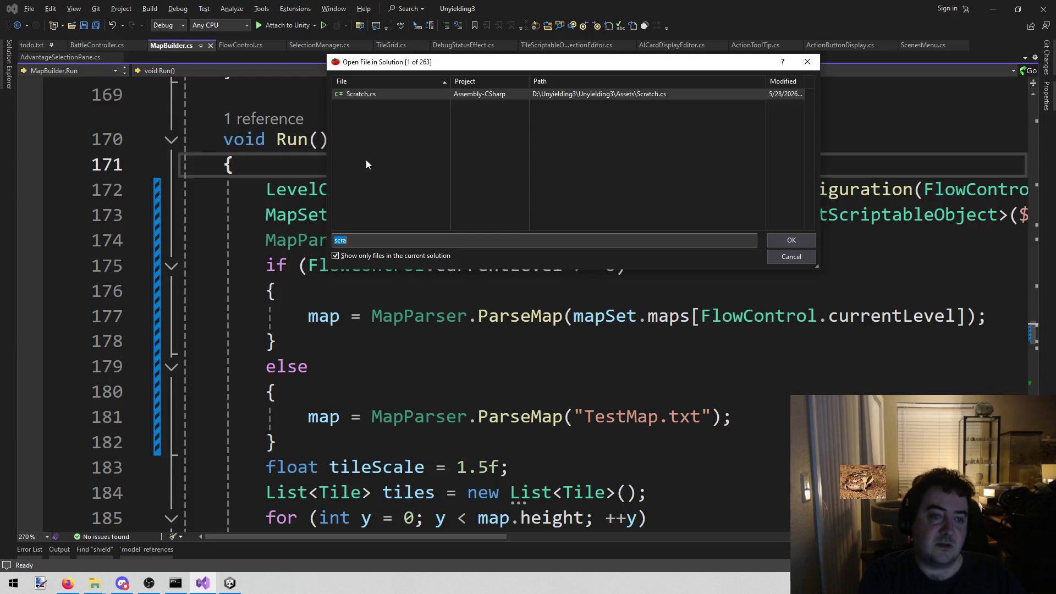
Open Scratch.cs, try and remove 'rouge'/'mage' comments, delete the blank line, and save
{"action": "key", "text": "Return"}
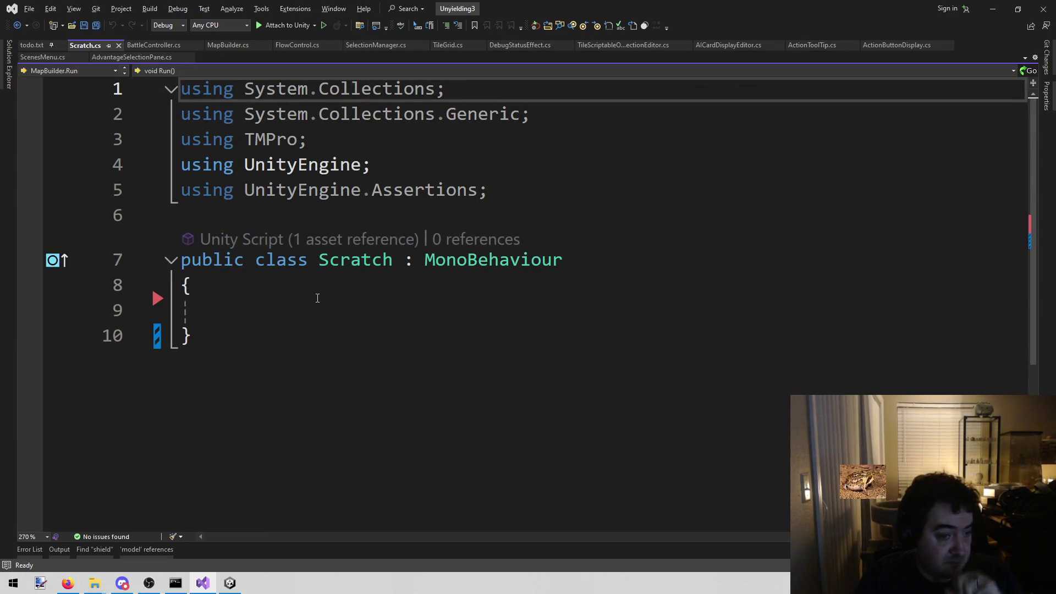
{"action": "left_click", "coordinate": [297, 311]}
{"action": "type", "text": "//"}
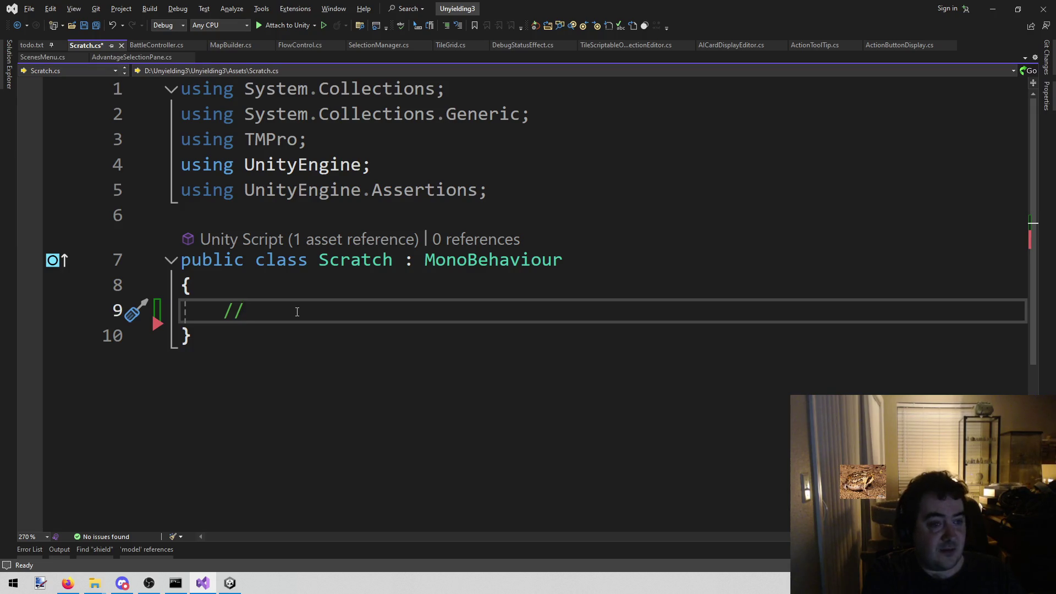
{"action": "type", "text": "rouge"}
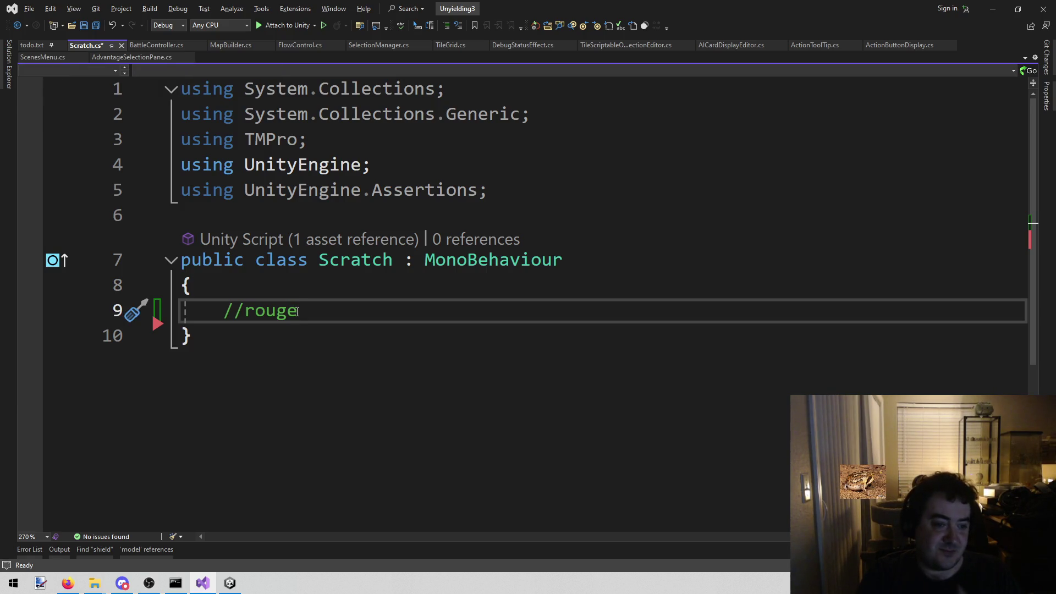
{"action": "double_click", "coordinate": [297, 311]}
{"action": "key", "text": "BackSpace"}
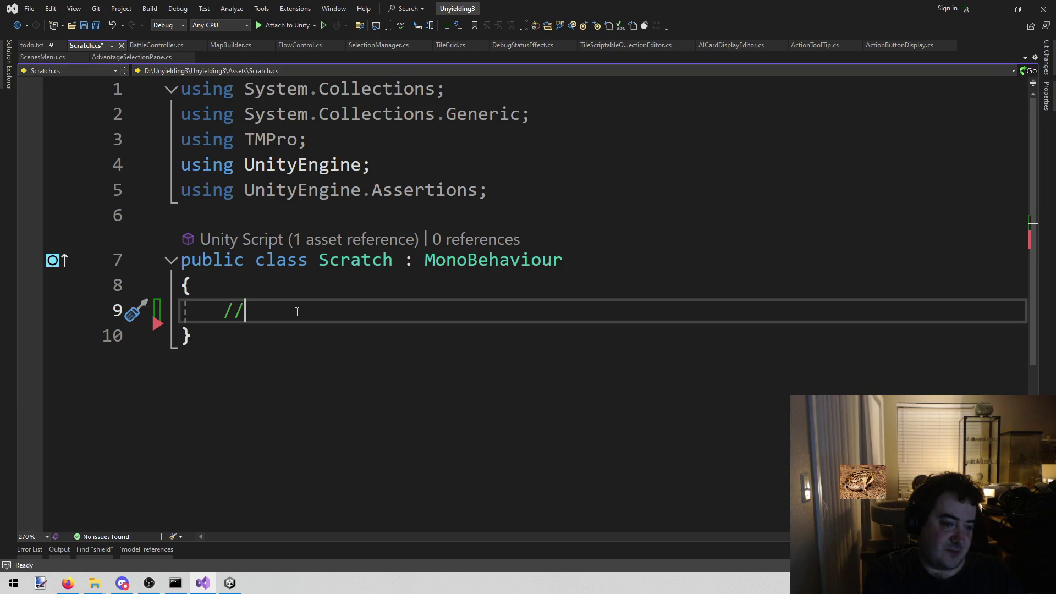
{"action": "type", "text": "mage"}
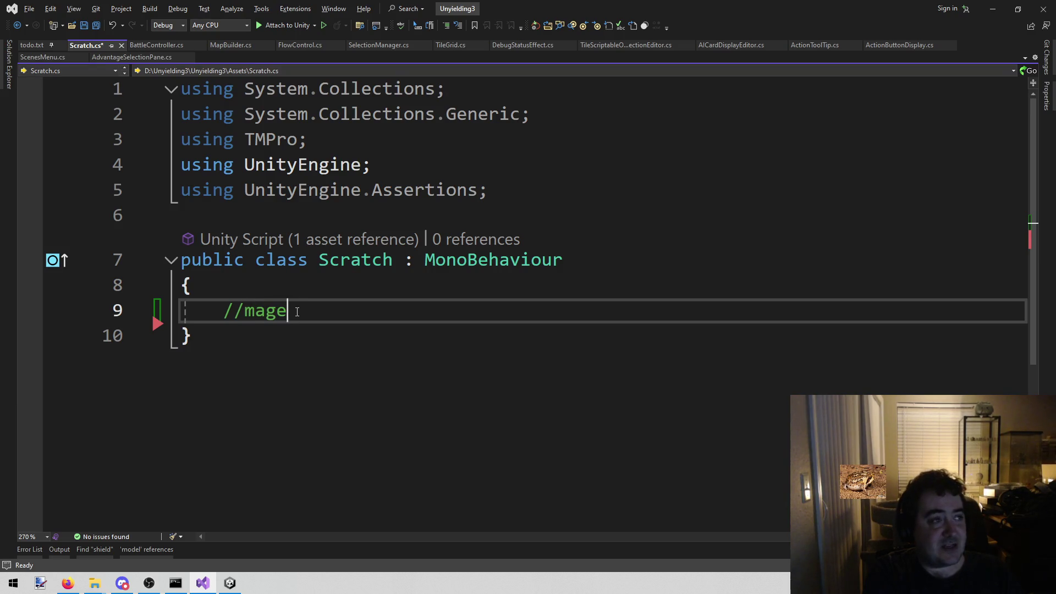
{"action": "key", "text": "shift+Home"}
{"action": "key", "text": "BackSpace"}
{"action": "key", "text": "BackSpace"}
{"action": "key", "text": "BackSpace"}
{"action": "key", "text": "ctrl+s"}
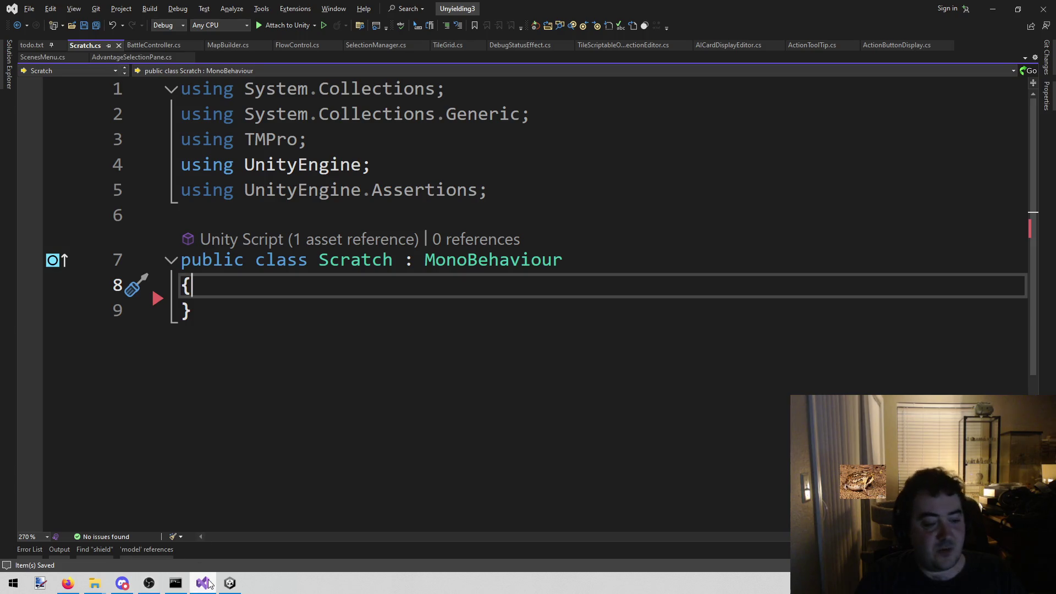
{"action": "left_click", "coordinate": [230, 583]}
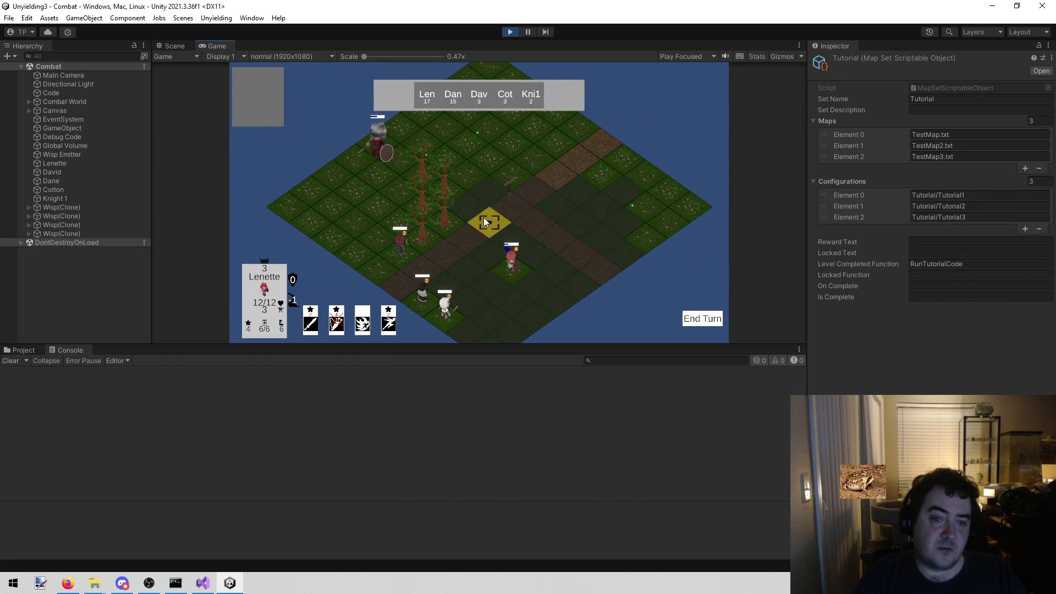
Move Lenette, end Lenette's and Dane's turns, dismiss Shield Rush, and stop the game
{"action": "left_click", "coordinate": [484, 217]}
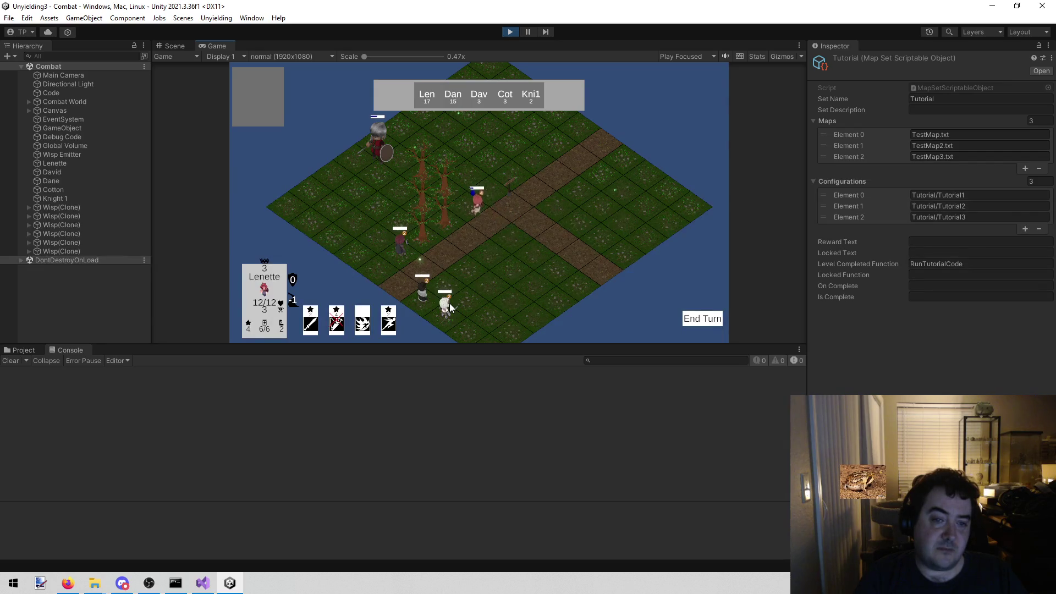
{"action": "left_click", "coordinate": [712, 321]}
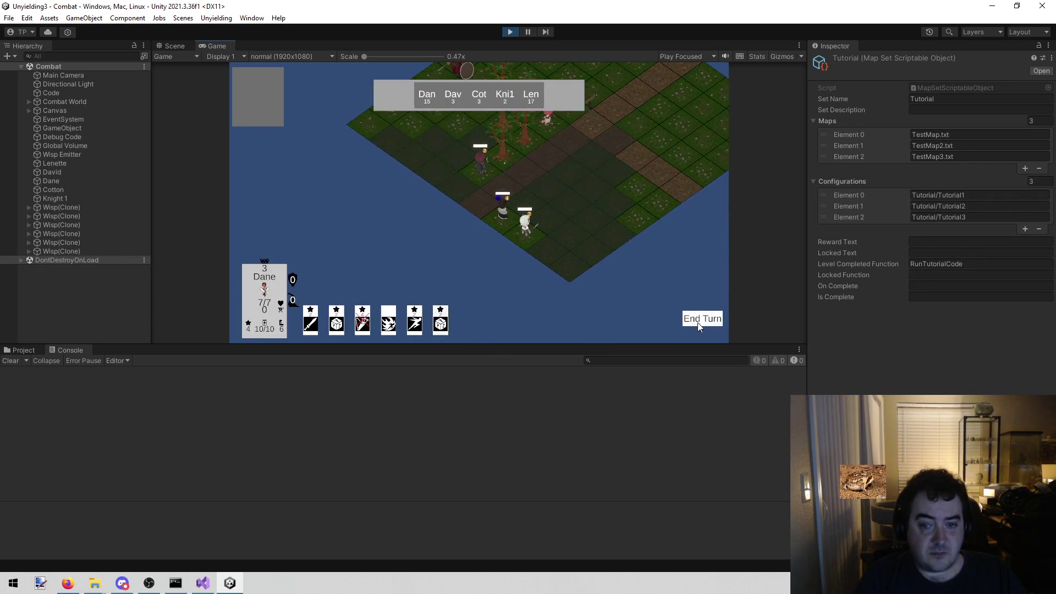
{"action": "left_click", "coordinate": [701, 316]}
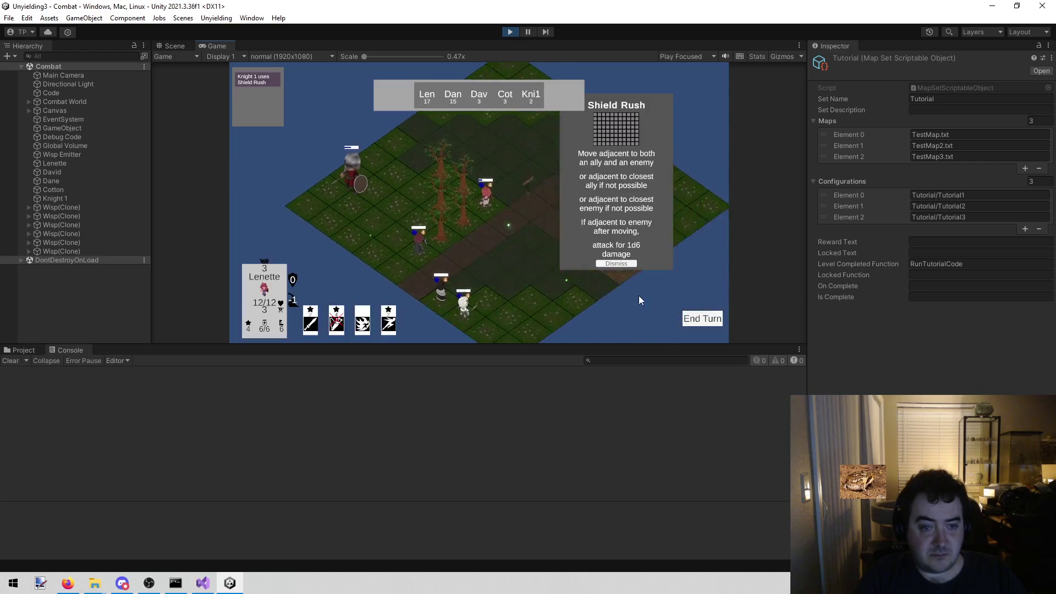
{"action": "left_click", "coordinate": [619, 266]}
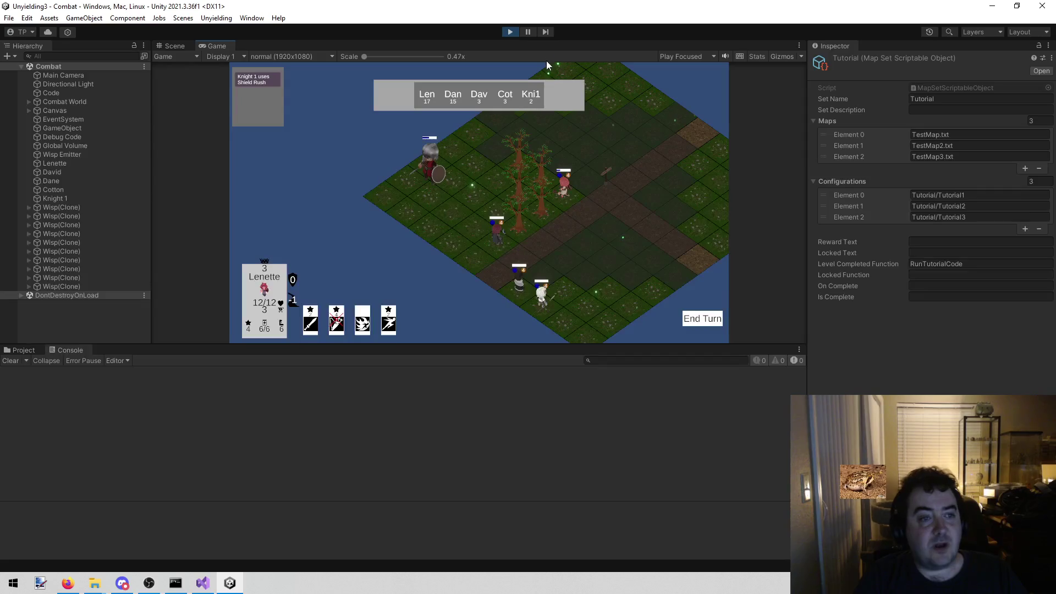
{"action": "left_click", "coordinate": [503, 32]}
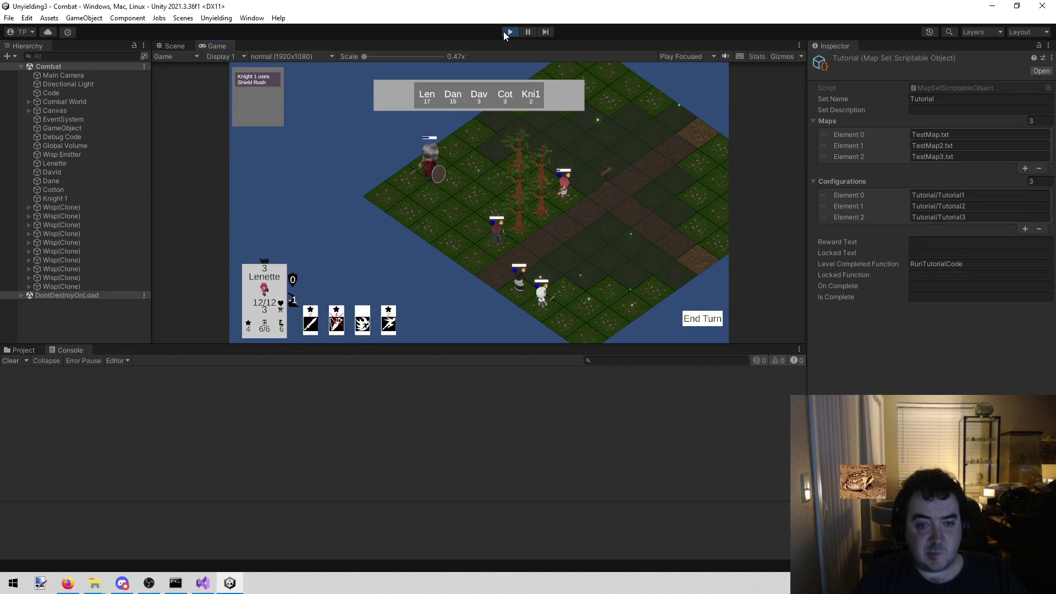
{"action": "left_click", "coordinate": [202, 583]}
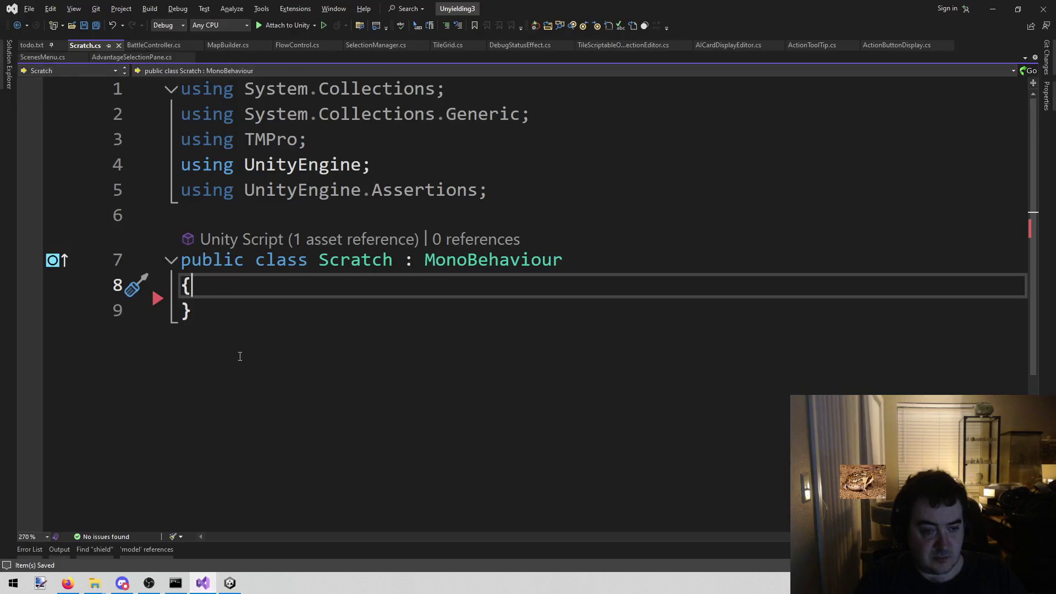
{"action": "left_click", "coordinate": [27, 45]}
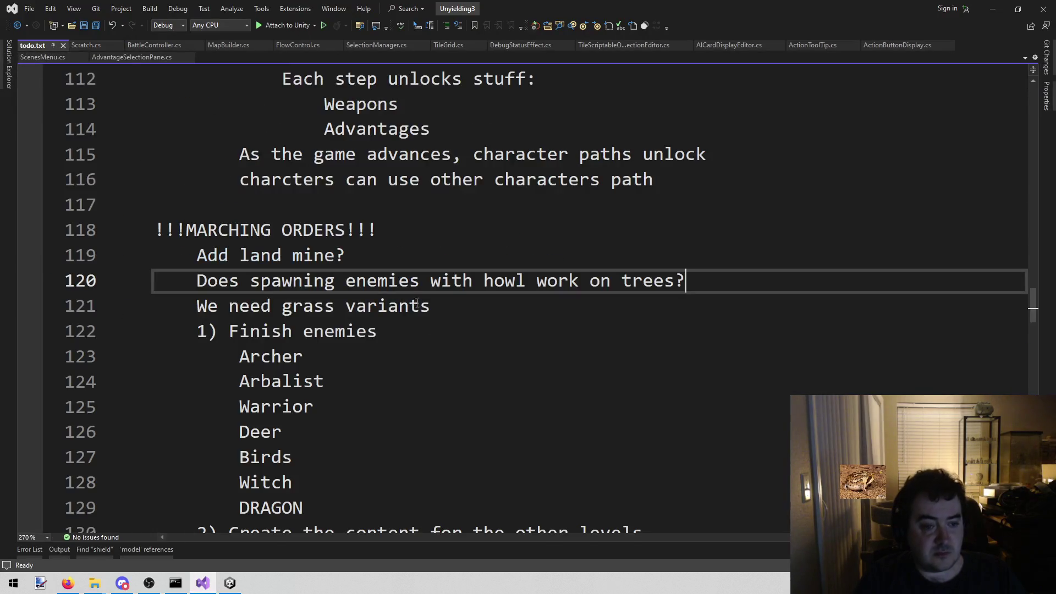
{"action": "left_click", "coordinate": [176, 307]}
{"action": "left_click_drag", "start_coordinate": [177, 307], "coordinate": [448, 316]}
{"action": "left_click", "coordinate": [165, 307]}
{"action": "left_click_drag", "start_coordinate": [165, 306], "coordinate": [562, 302]}
{"action": "left_click", "coordinate": [230, 583]}
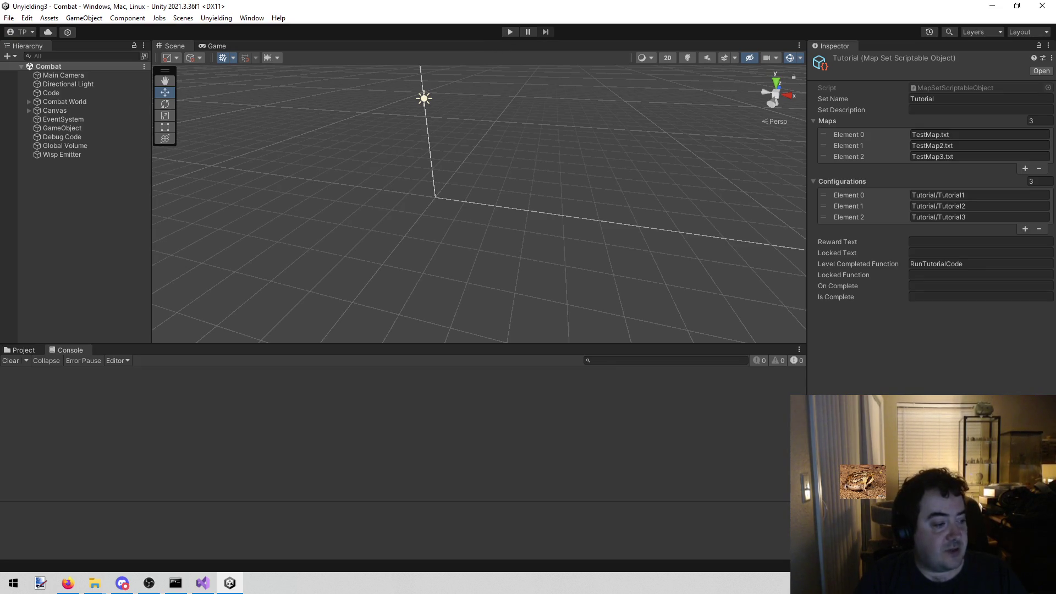
Switch from Unity to the Firefox browser window
{"action": "key", "text": "alt+Tab"}
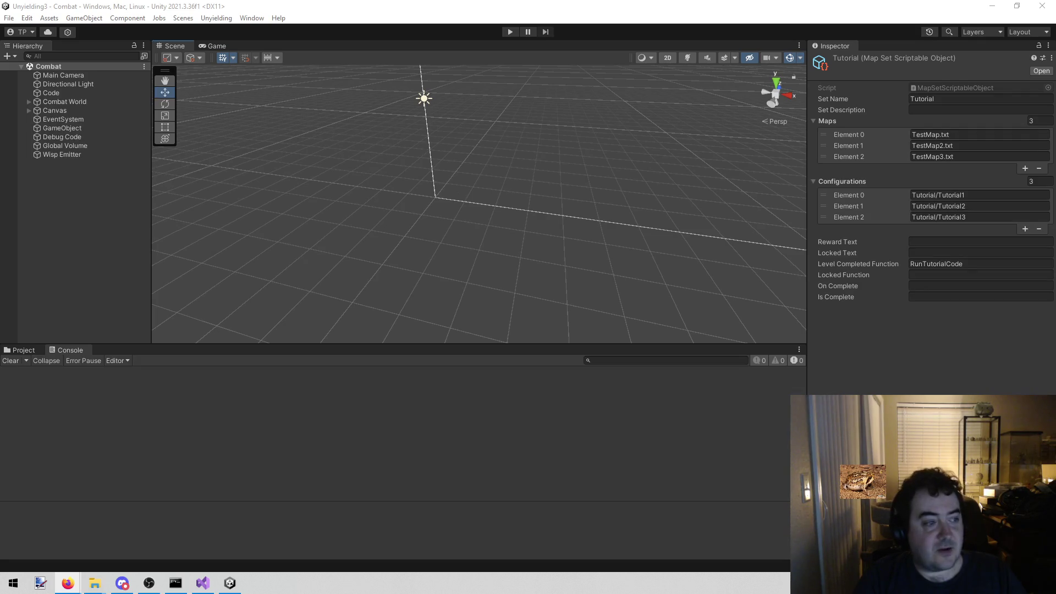
{"action": "key", "text": "alt+Tab"}
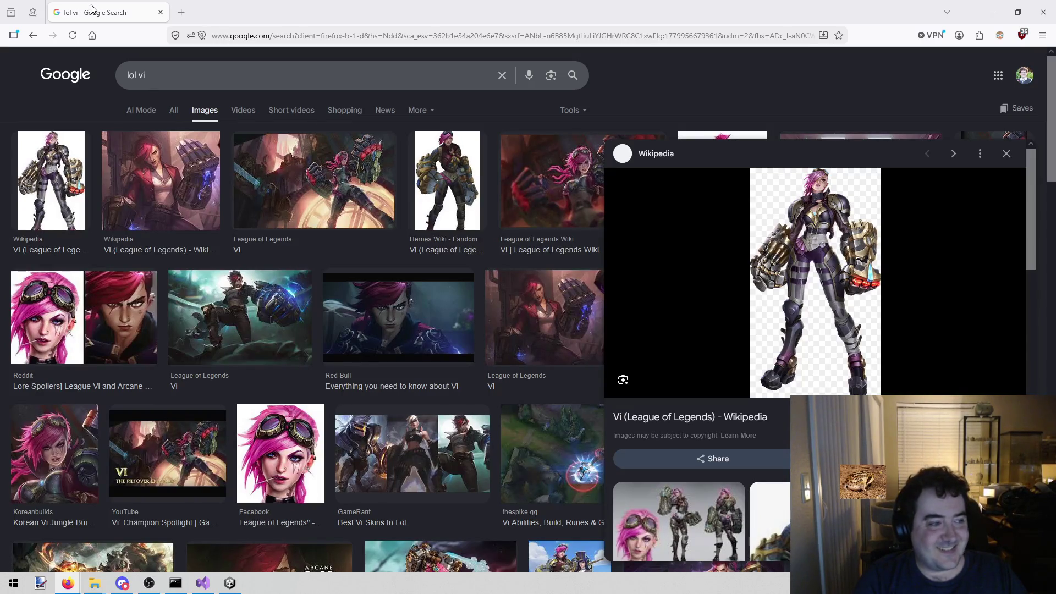
{"action": "key", "text": "alt+Tab"}
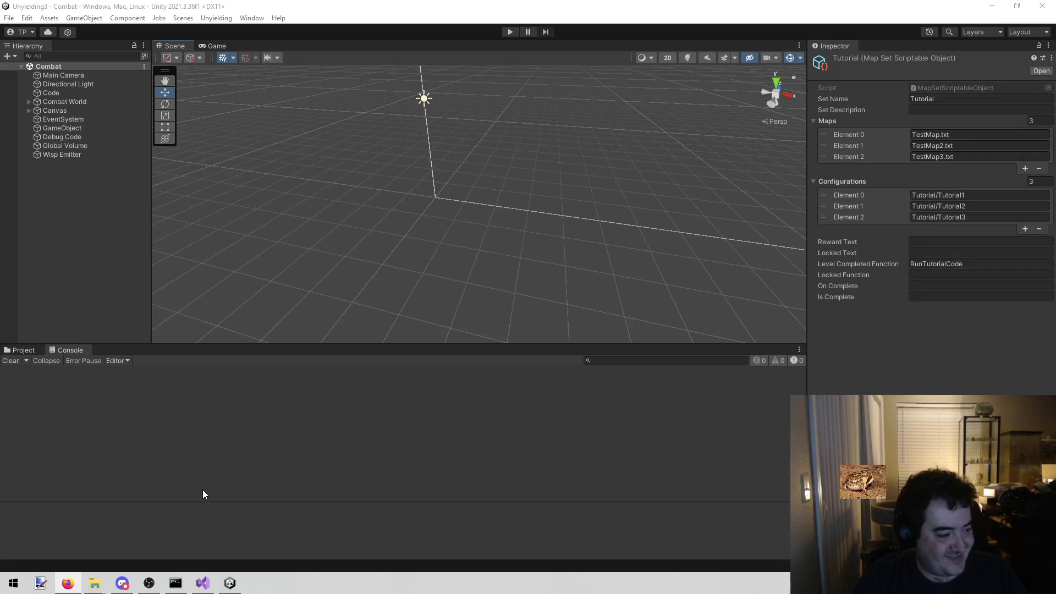
{"action": "left_click", "coordinate": [202, 583]}
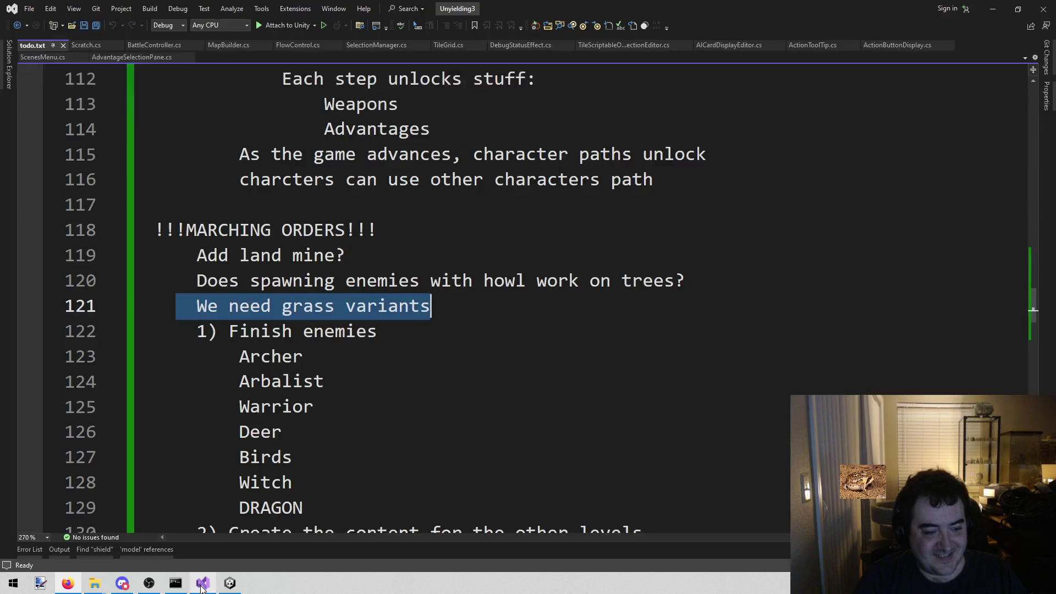
{"action": "left_click", "coordinate": [575, 334]}
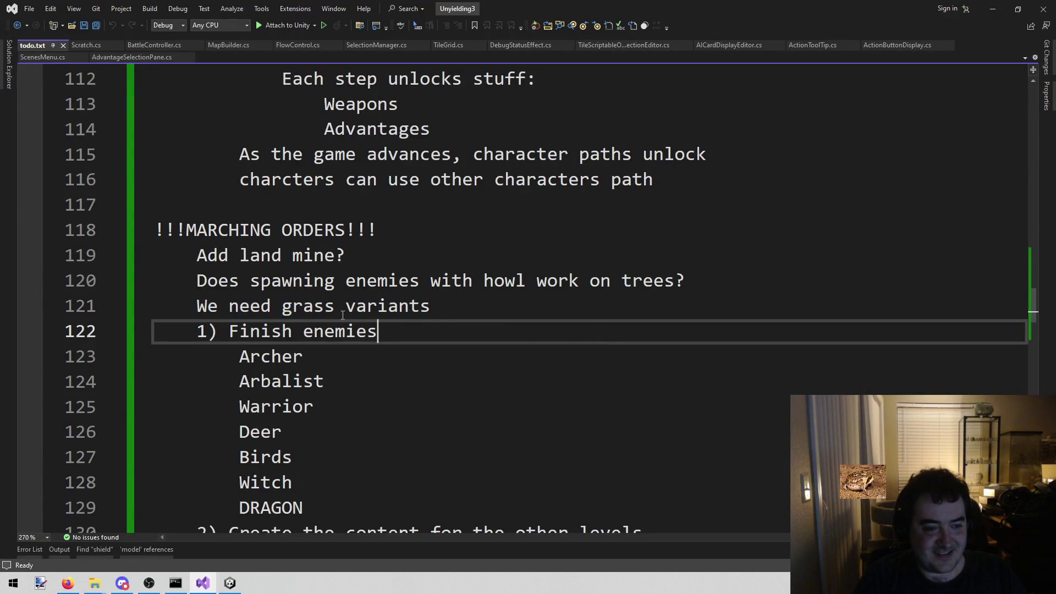
{"action": "left_click_drag", "start_coordinate": [197, 306], "coordinate": [572, 296]}
{"action": "left_click", "coordinate": [567, 302]}
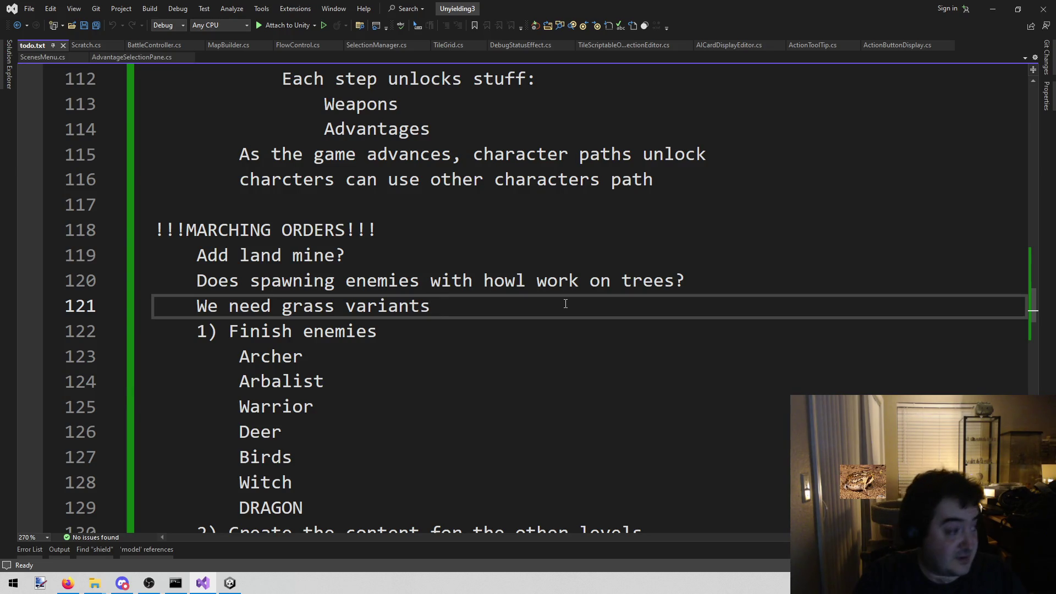
{"action": "left_click", "coordinate": [470, 352]}
{"action": "left_click", "coordinate": [446, 337]}
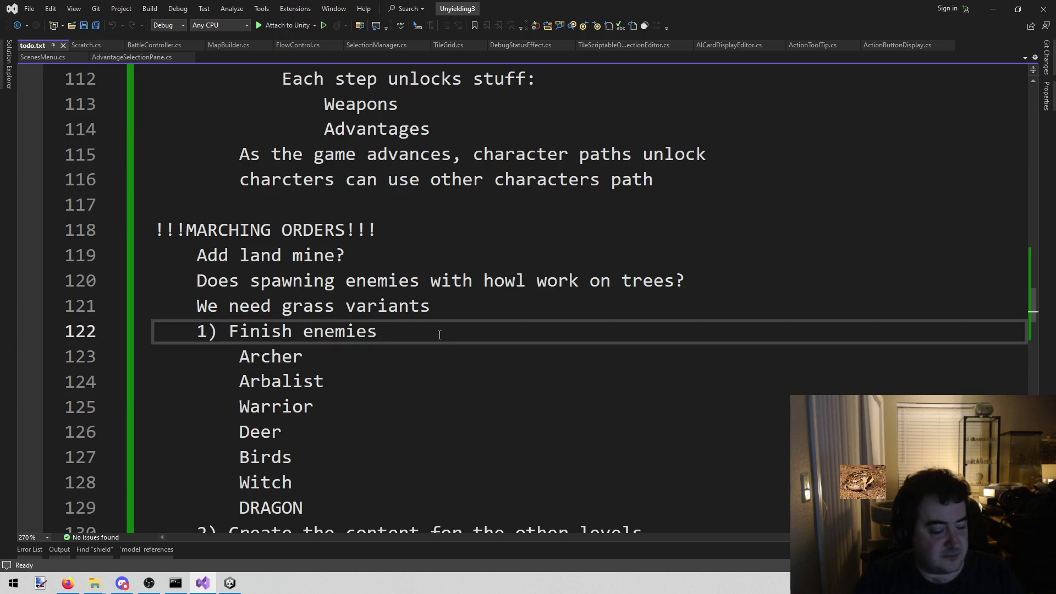
{"action": "left_click", "coordinate": [230, 583]}
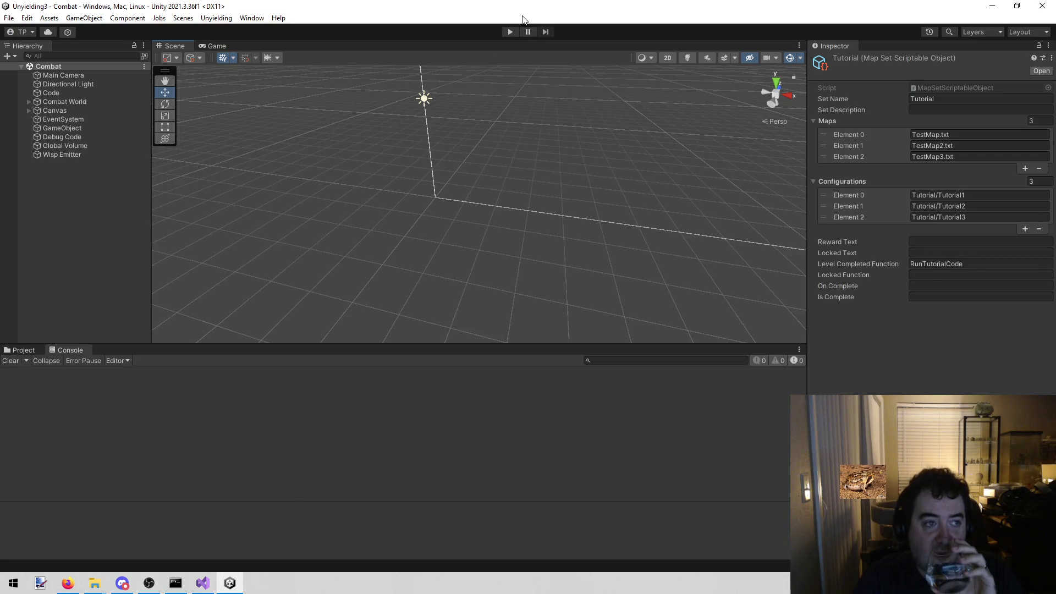
Start play mode, inspect grass tile 9, 3 in the Scene view, then return to the Game view
{"action": "left_click", "coordinate": [507, 30]}
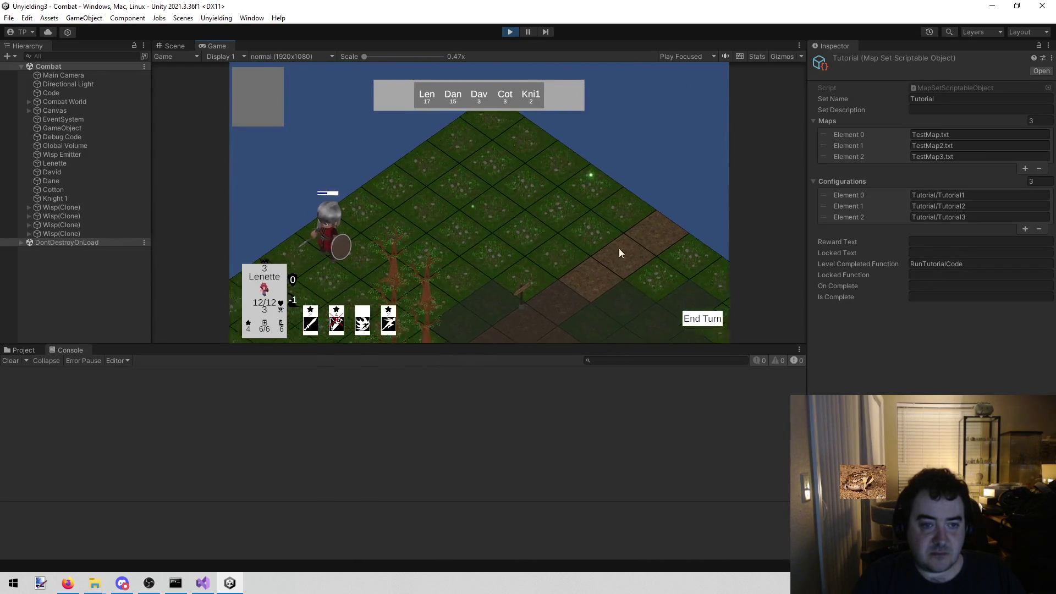
{"action": "left_click", "coordinate": [172, 45]}
{"action": "mouse_move", "coordinate": [323, 175]}
{"action": "left_mouse_down"}
{"action": "mouse_move", "coordinate": [450, 159]}
{"action": "mouse_move", "coordinate": [464, 223]}
{"action": "left_mouse_up"}
{"action": "left_click", "coordinate": [458, 227]}
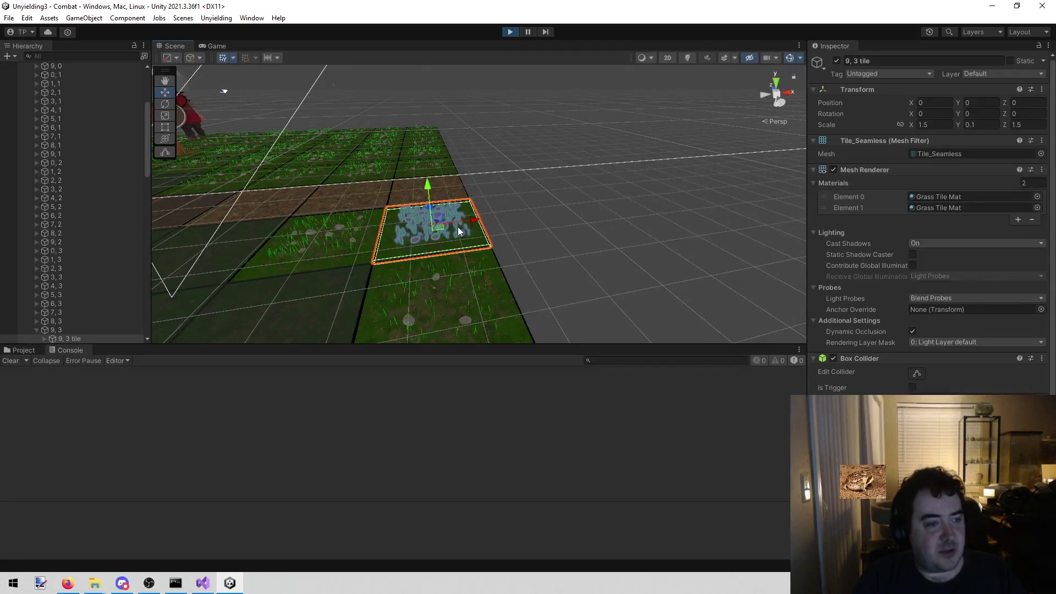
{"action": "scroll", "coordinate": [1007, 325], "scroll_direction": "down", "scroll_amount": 8}
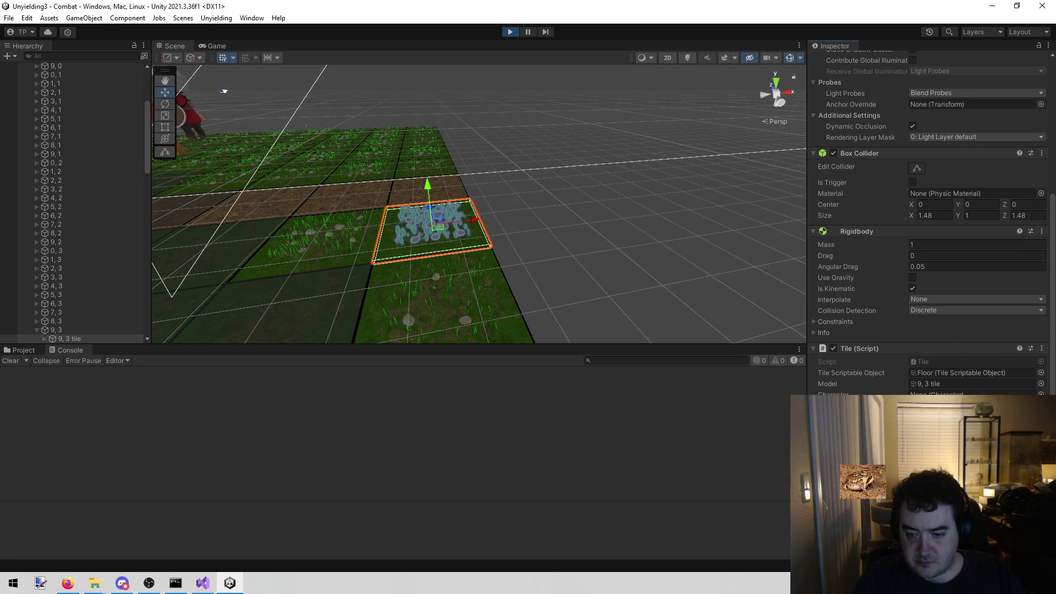
{"action": "scroll", "coordinate": [930, 275], "scroll_direction": "down", "scroll_amount": 3}
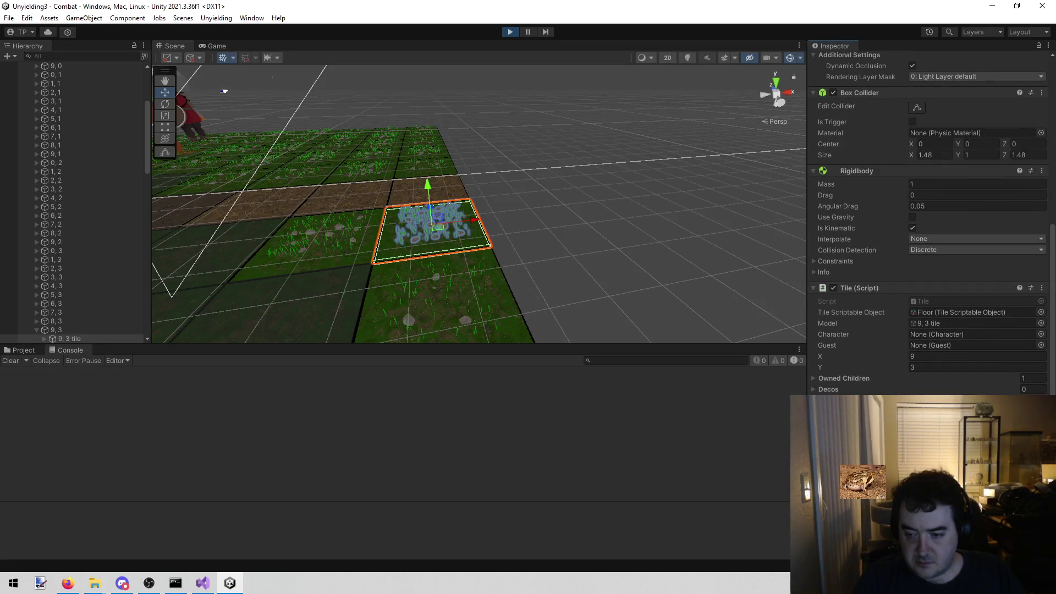
{"action": "mouse_move", "coordinate": [622, 283]}
{"action": "left_mouse_down"}
{"action": "mouse_move", "coordinate": [613, 188]}
{"action": "mouse_move", "coordinate": [632, 292]}
{"action": "mouse_move", "coordinate": [661, 314]}
{"action": "mouse_move", "coordinate": [556, 288]}
{"action": "left_mouse_up"}
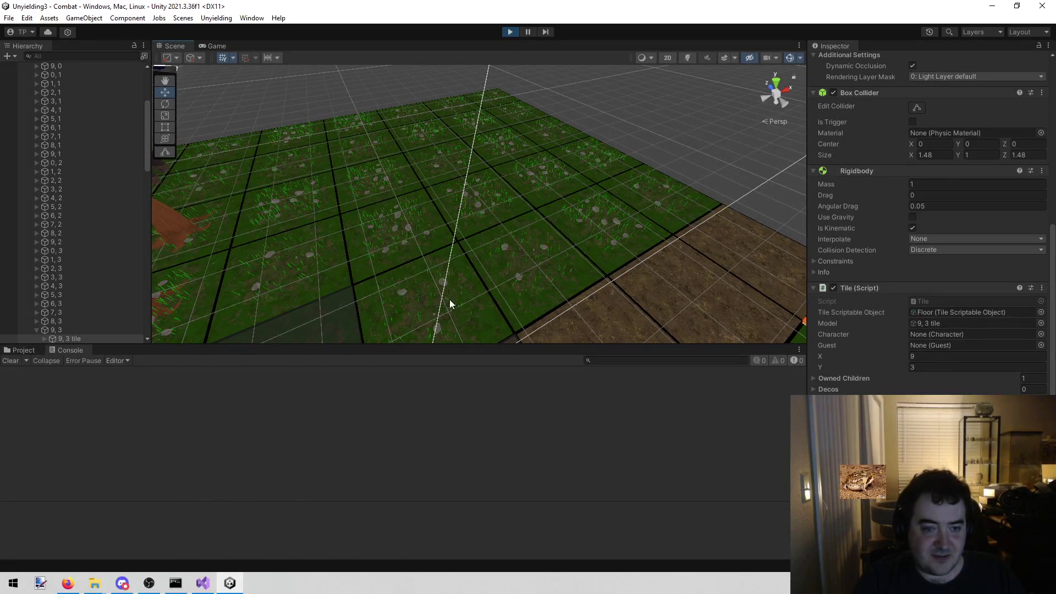
{"action": "left_click", "coordinate": [216, 45]}
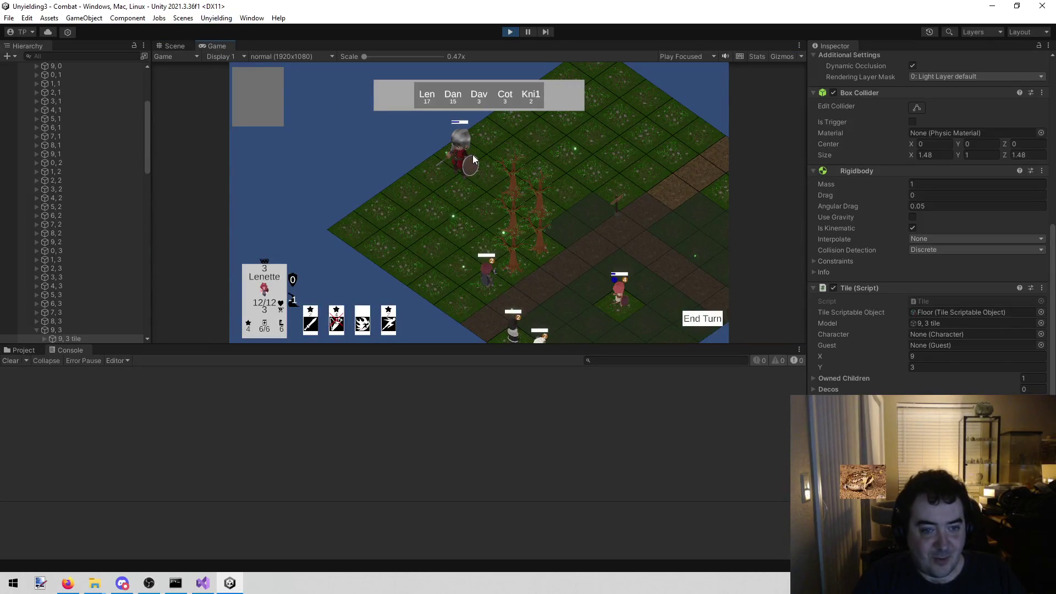
Zoom and pan the Game view, stop play mode, and bring Visual Studio's todo notes forward
{"action": "scroll", "coordinate": [451, 217], "scroll_direction": "up", "scroll_amount": 4}
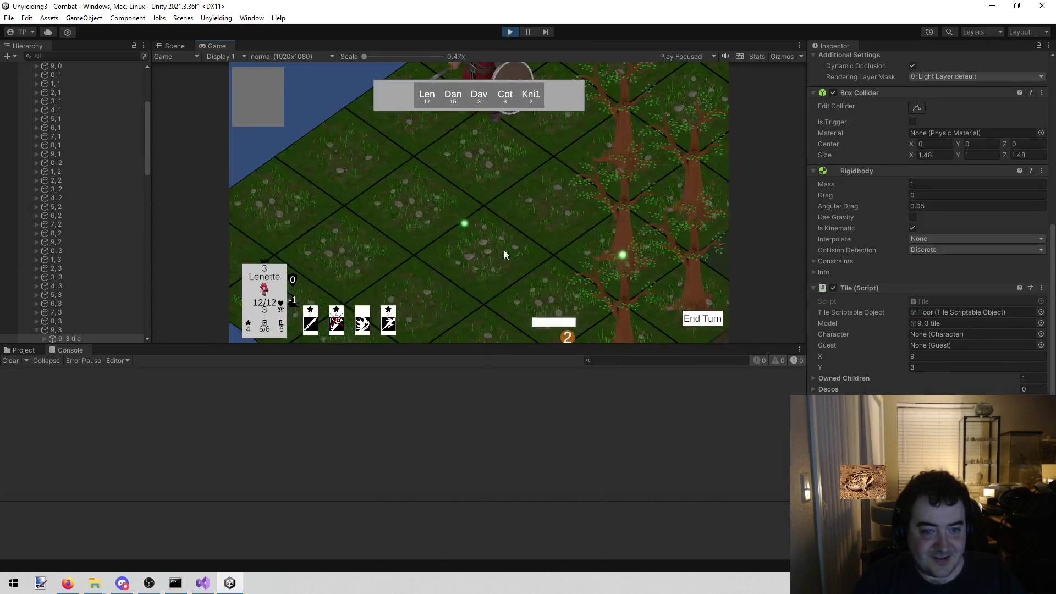
{"action": "left_click_drag", "start_coordinate": [505, 254], "coordinate": [466, 275]}
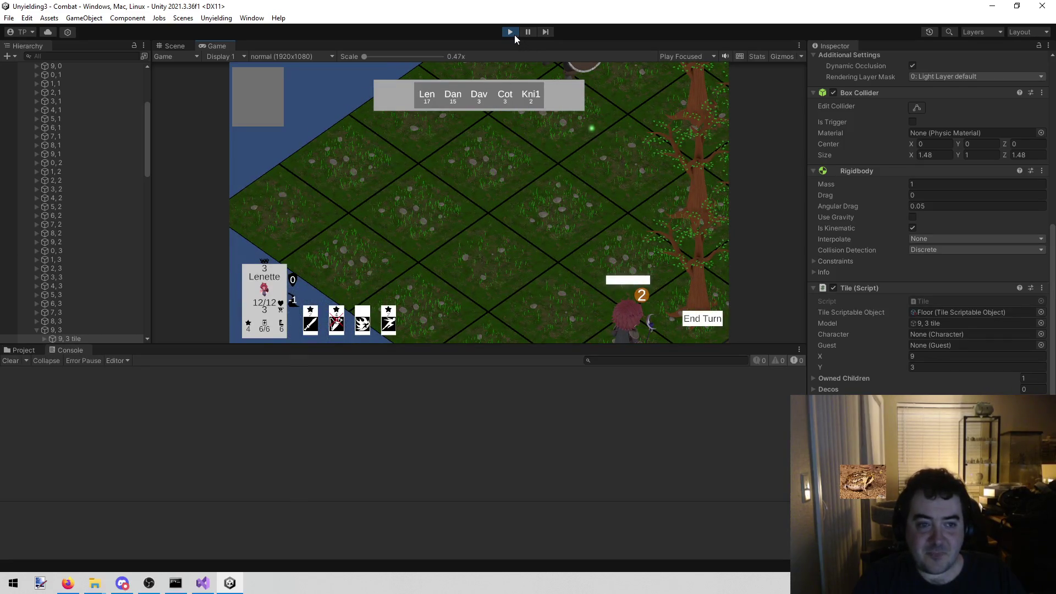
{"action": "left_click", "coordinate": [514, 34]}
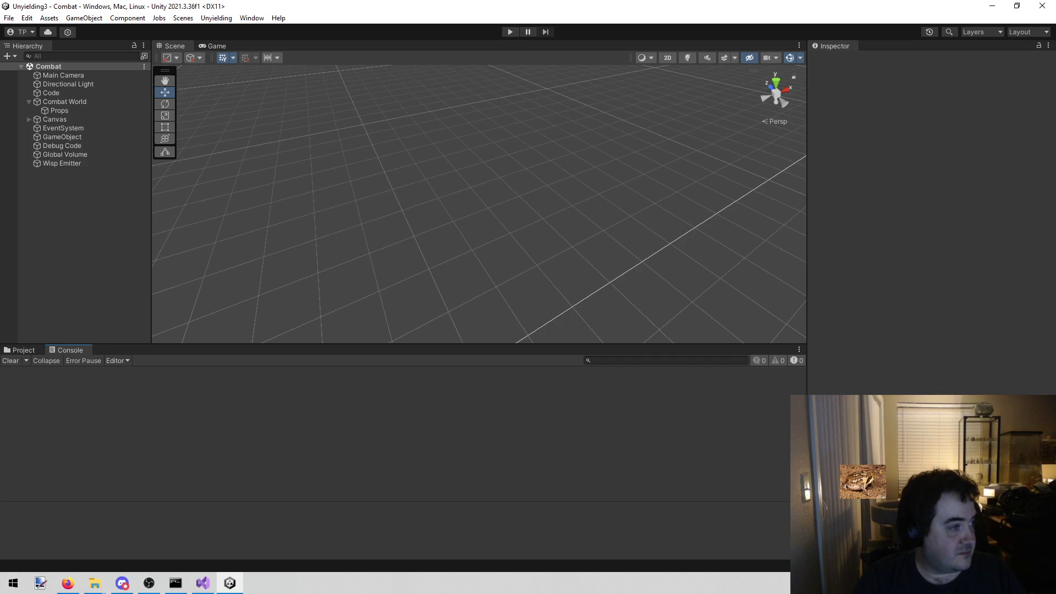
{"action": "key", "text": "alt+Tab"}
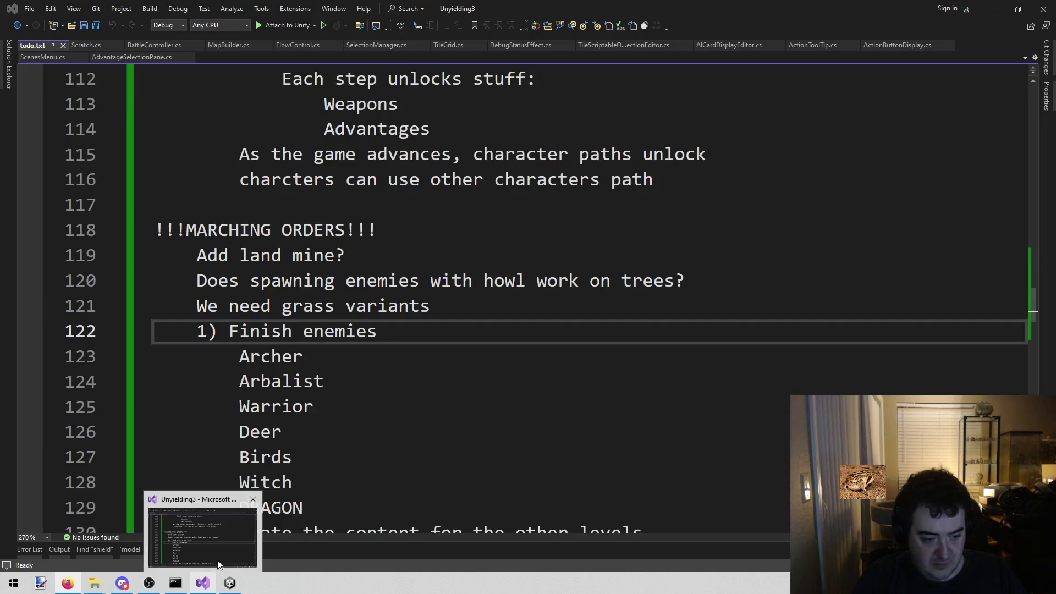
{"action": "left_click", "coordinate": [218, 558]}
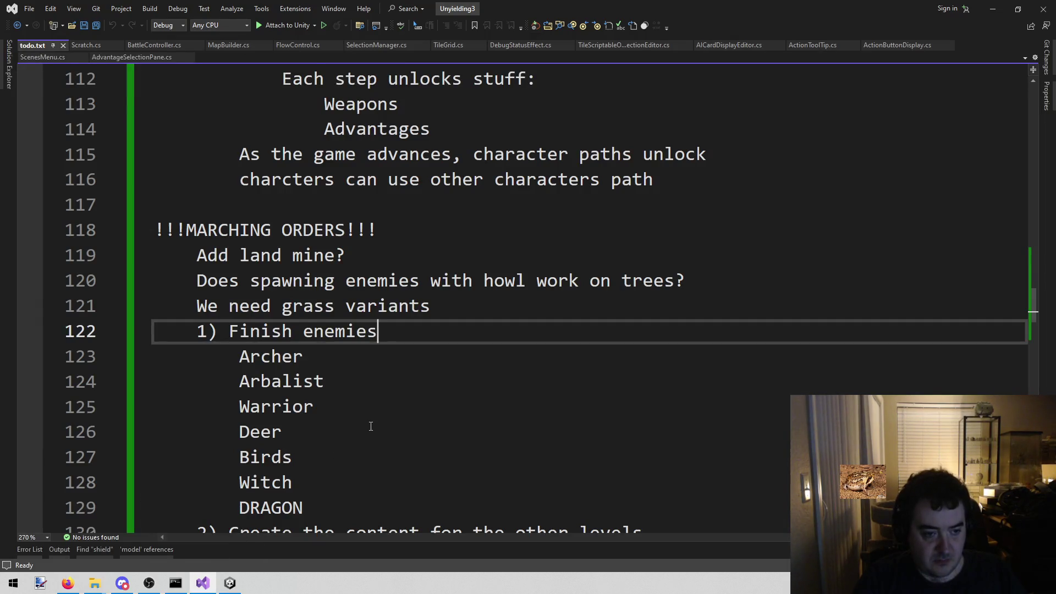
{"action": "left_click_drag", "start_coordinate": [449, 307], "coordinate": [196, 306]}
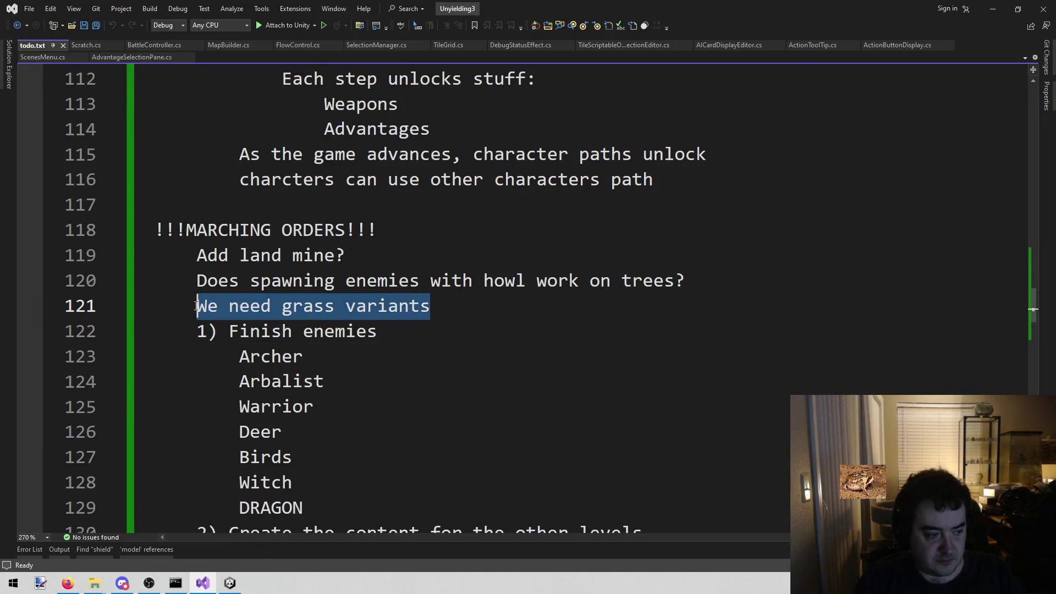
{"action": "left_click", "coordinate": [556, 323]}
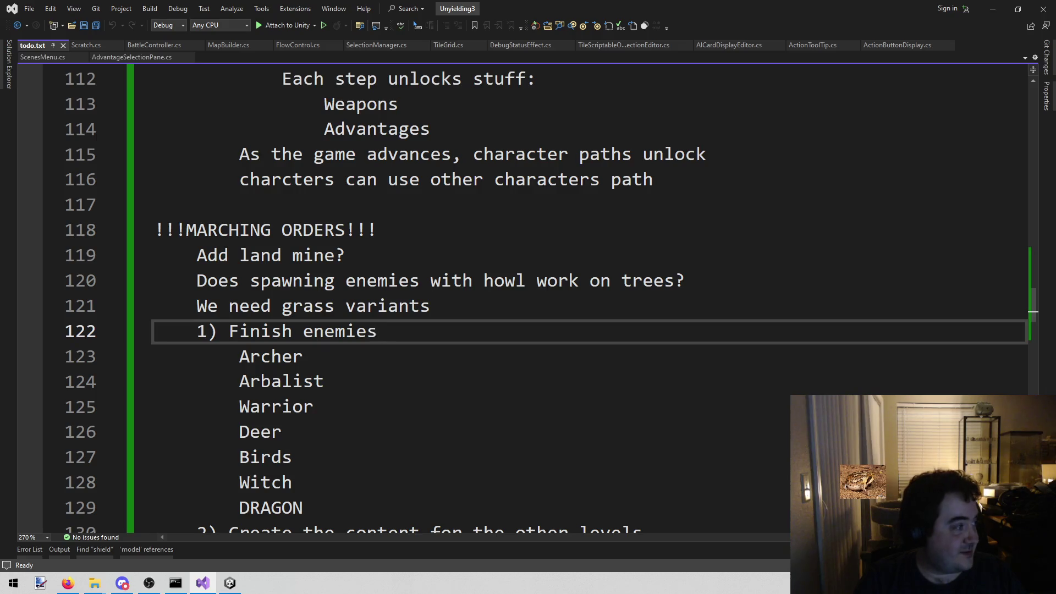
{"action": "key", "text": "alt+Tab"}
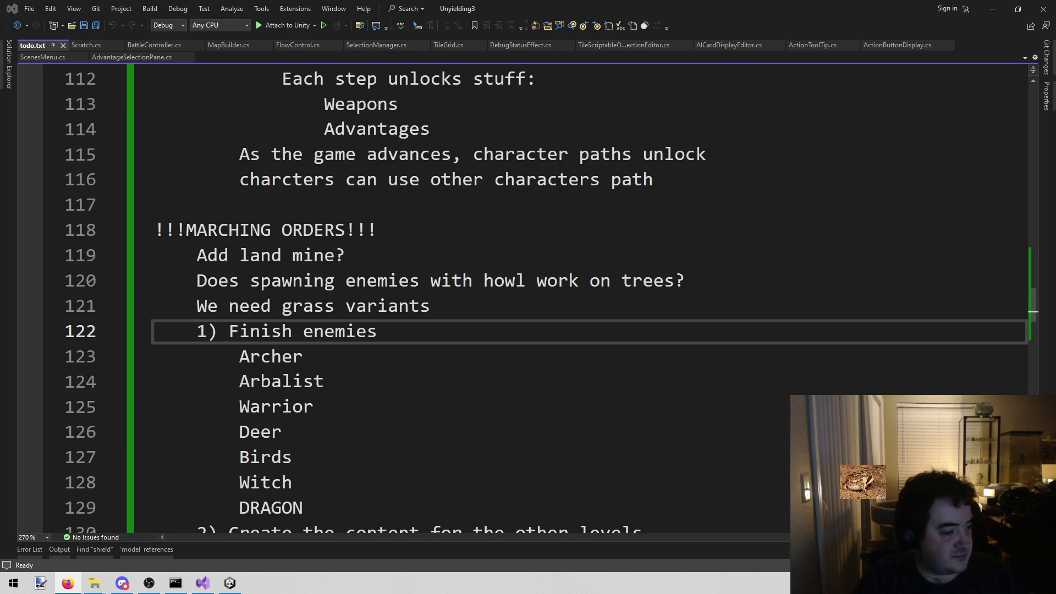
{"action": "key", "text": "alt+Tab"}
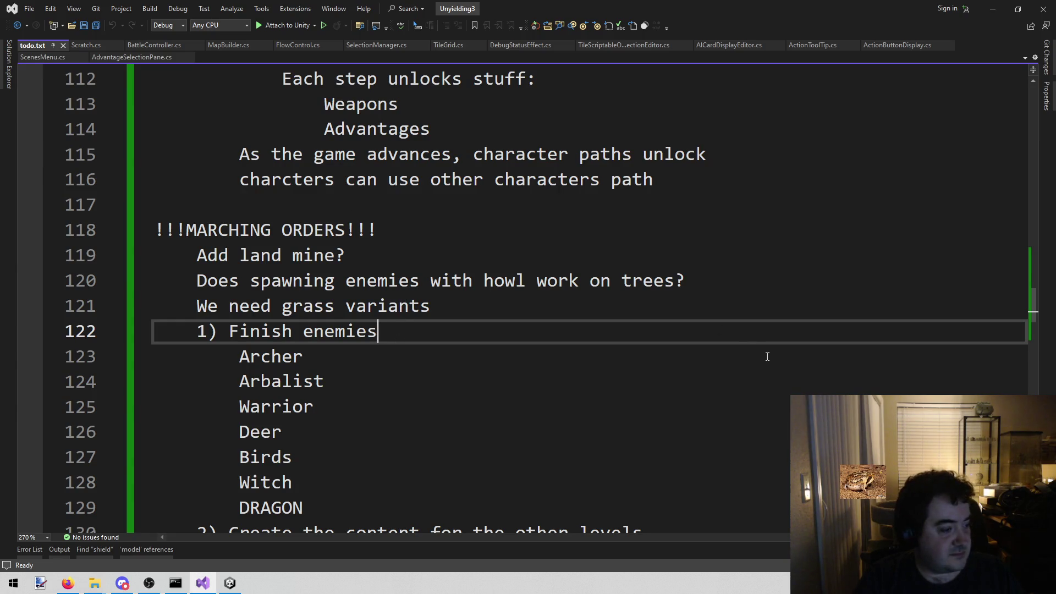
{"action": "key", "text": "alt+Tab"}
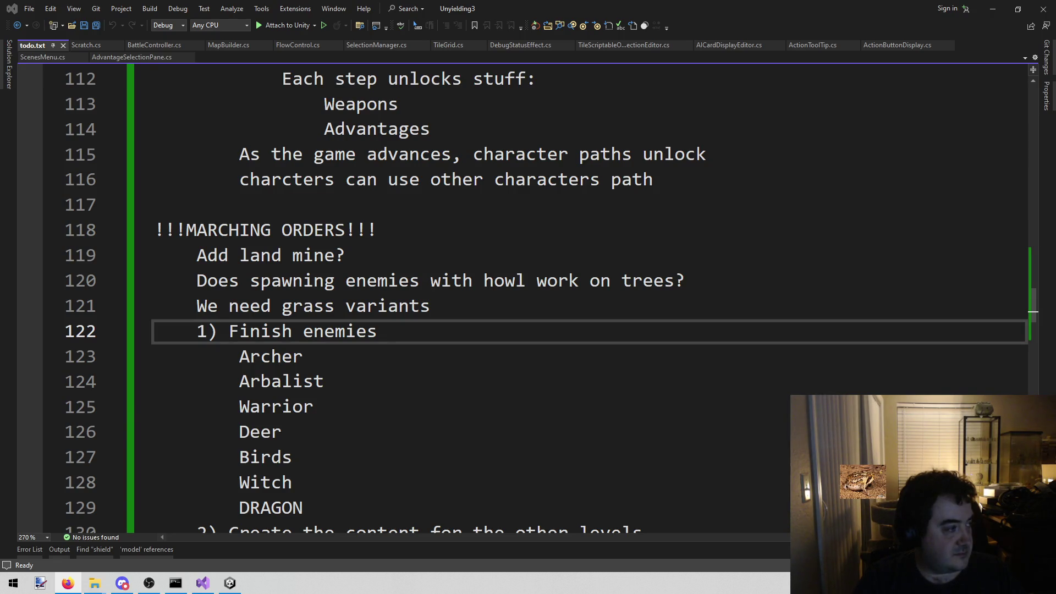
{"action": "left_click", "coordinate": [377, 229]}
{"action": "mouse_move", "coordinate": [192, 583]}
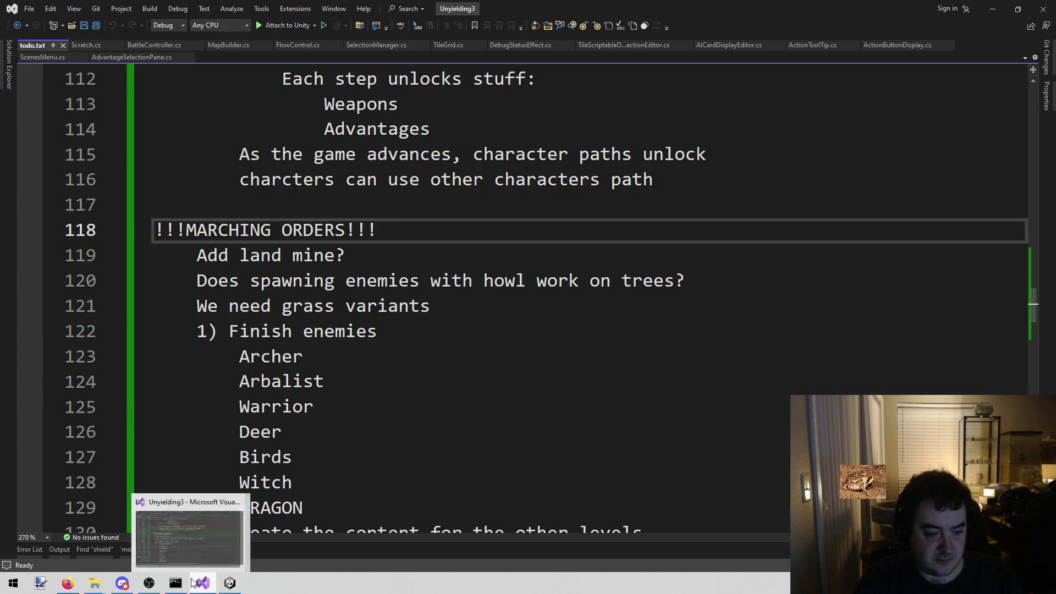
{"action": "left_click", "coordinate": [436, 440]}
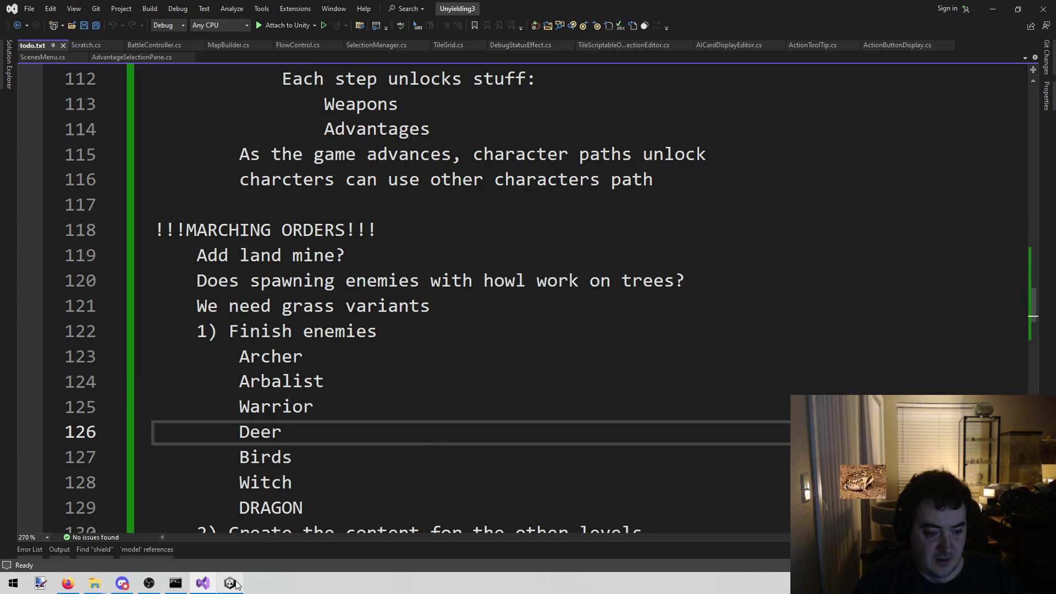
Browse the Resources folder contents in the Project window, then collapse it
{"action": "left_click", "coordinate": [231, 584]}
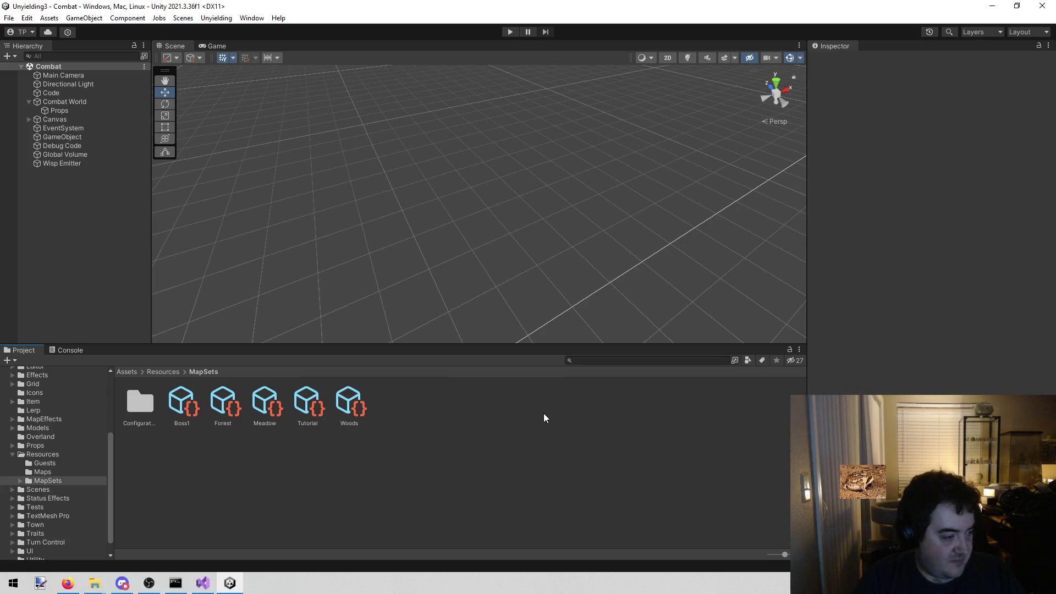
{"action": "left_click", "coordinate": [68, 458]}
{"action": "scroll", "coordinate": [71, 453], "scroll_direction": "up", "scroll_amount": 2}
{"action": "scroll", "coordinate": [74, 445], "scroll_direction": "up", "scroll_amount": 3}
{"action": "scroll", "coordinate": [74, 444], "scroll_direction": "down", "scroll_amount": 5}
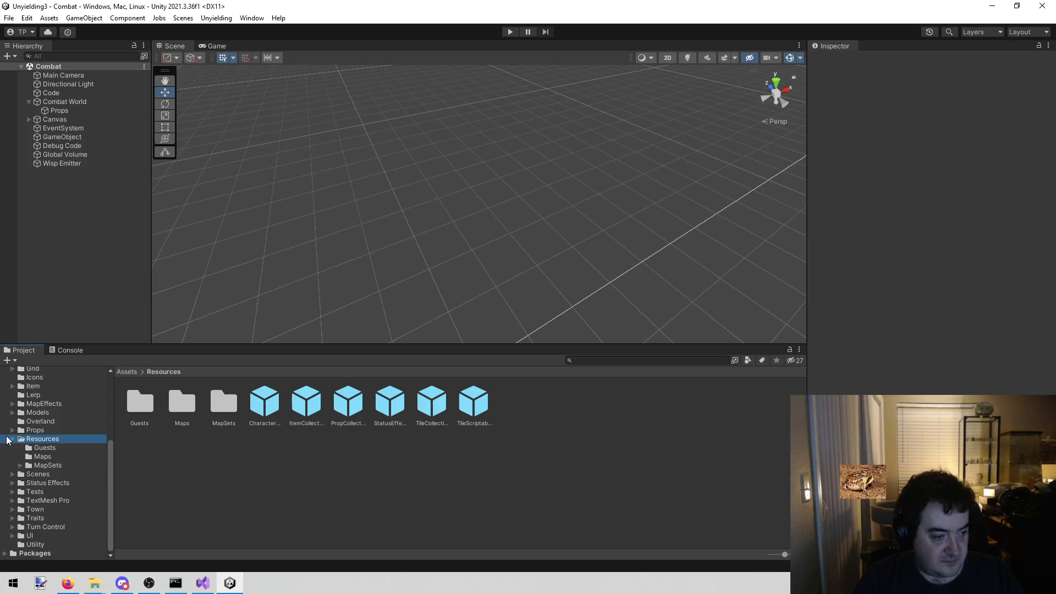
{"action": "left_click", "coordinate": [10, 439]}
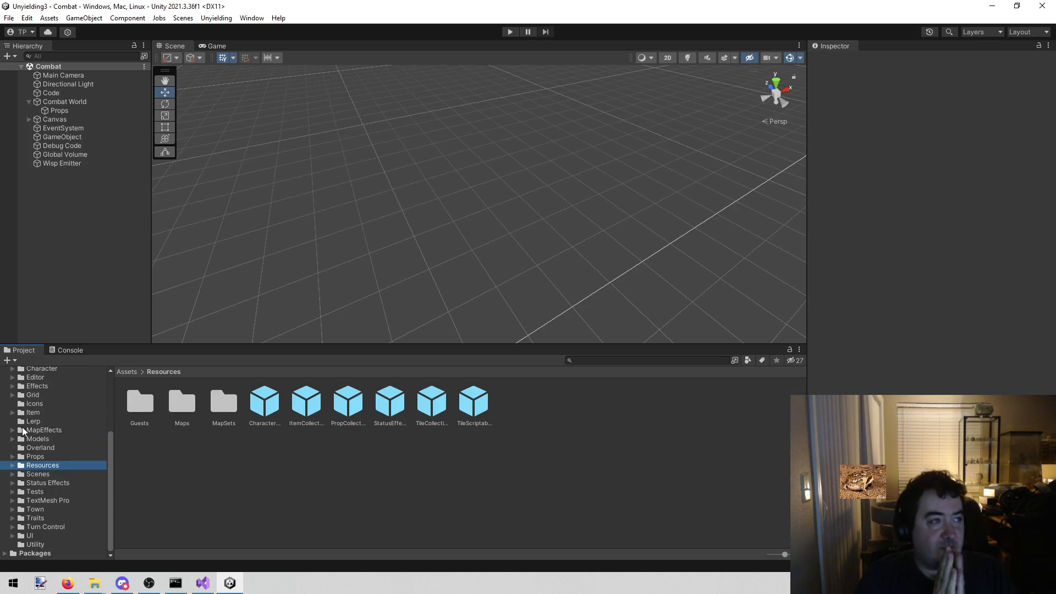
Search the project for 'grass' and inspect the Grass_Rocks_1 and Grass_Rocks_2 prefabs
{"action": "left_click", "coordinate": [625, 363]}
{"action": "type", "text": "grass"}
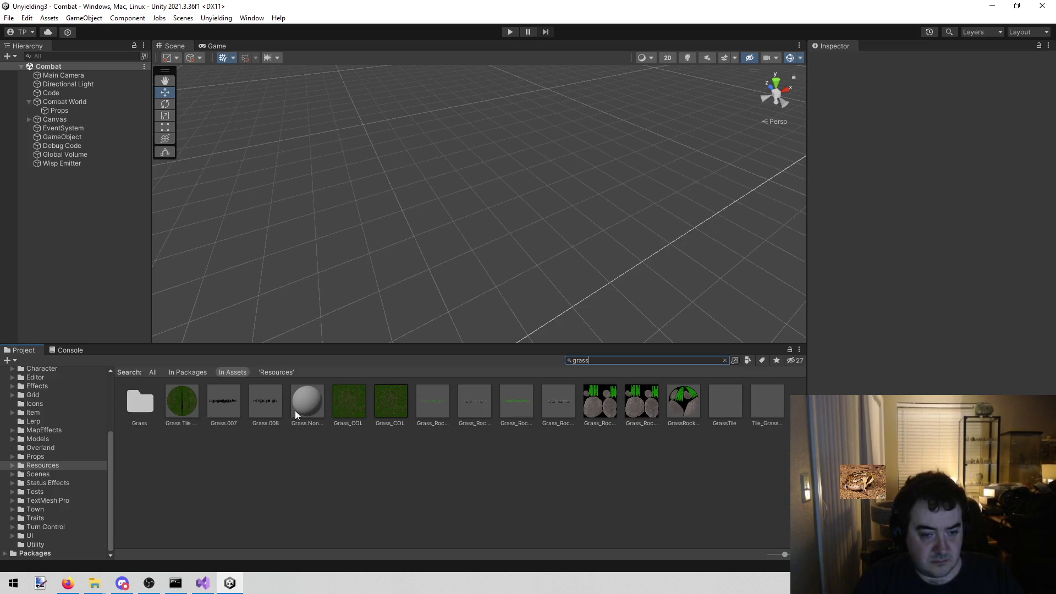
{"action": "left_click", "coordinate": [420, 417]}
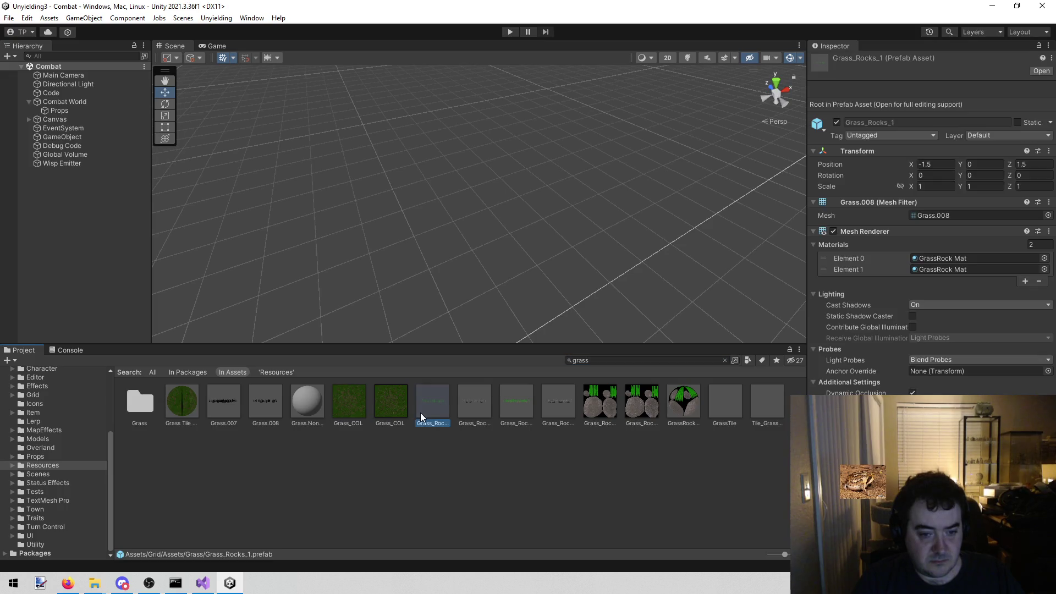
{"action": "left_click", "coordinate": [468, 404]}
{"action": "left_click", "coordinate": [516, 399]}
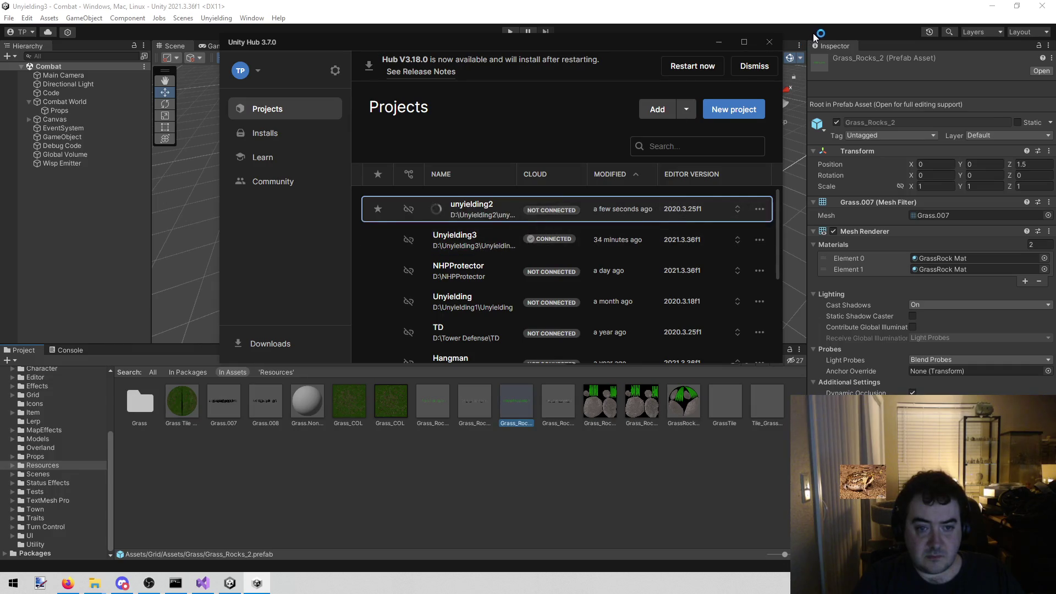
Close the Unity Hub window while unyielding2 opens in its 2020.3.25f1 editor
{"action": "left_click", "coordinate": [769, 41]}
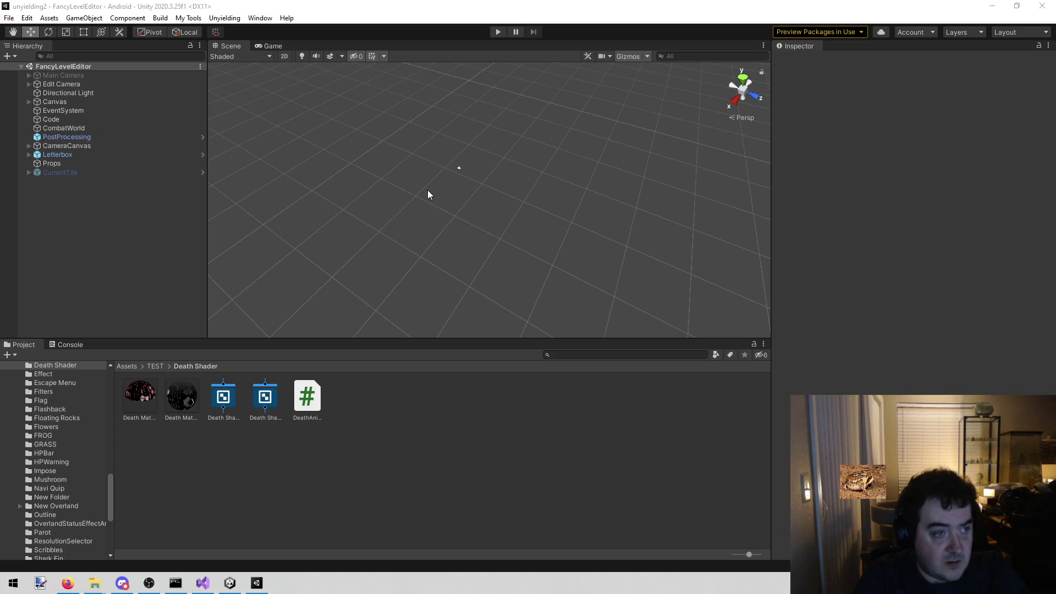
Search the project for 'grass' and select the GrassTile prefab
{"action": "left_click", "coordinate": [593, 356]}
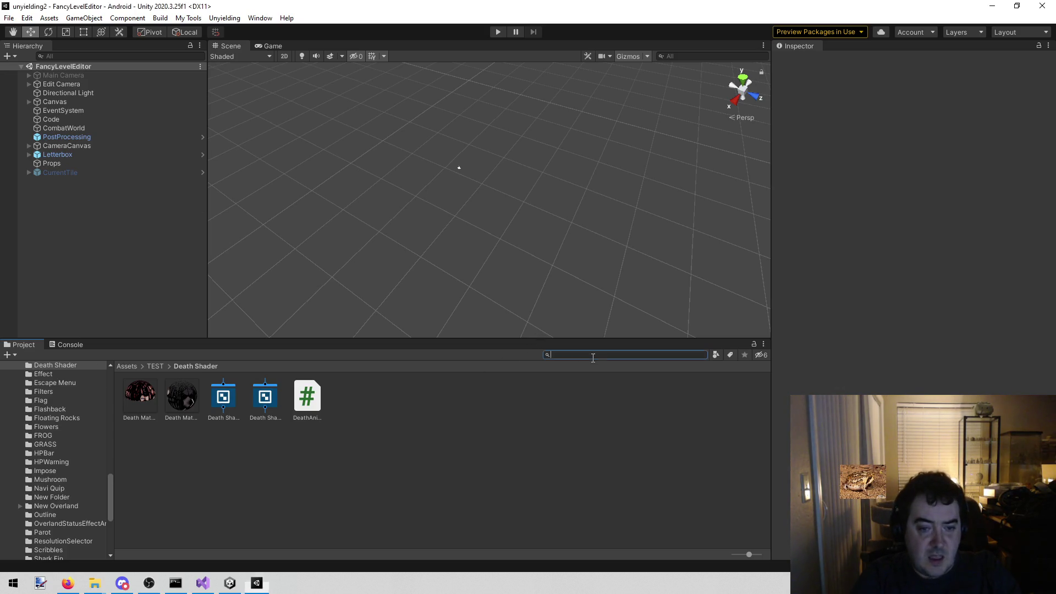
{"action": "type", "text": "grass"}
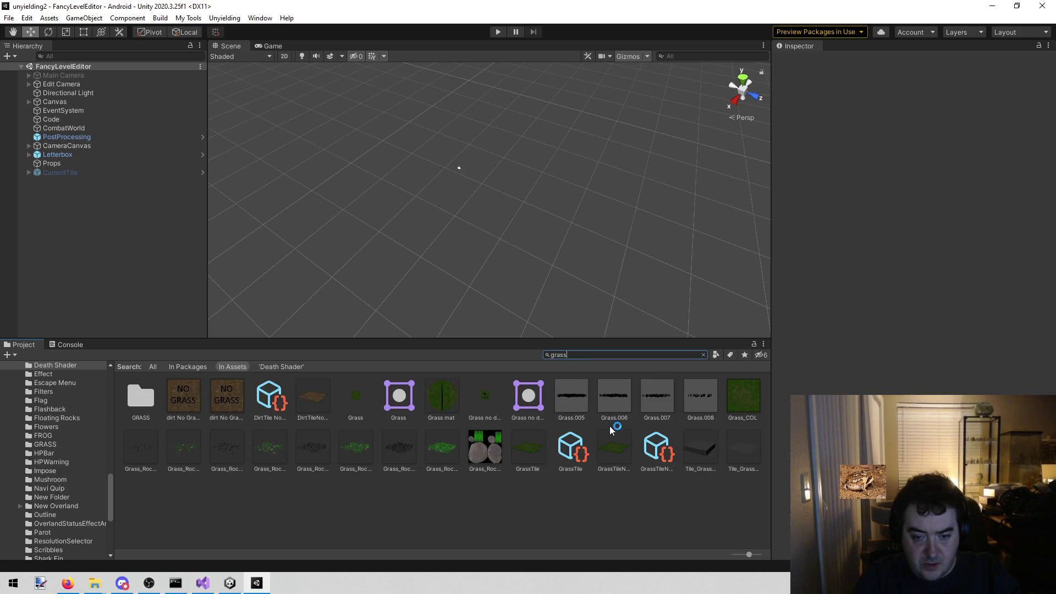
{"action": "left_click", "coordinate": [524, 450]}
{"action": "scroll", "coordinate": [890, 394], "scroll_direction": "down", "scroll_amount": 5}
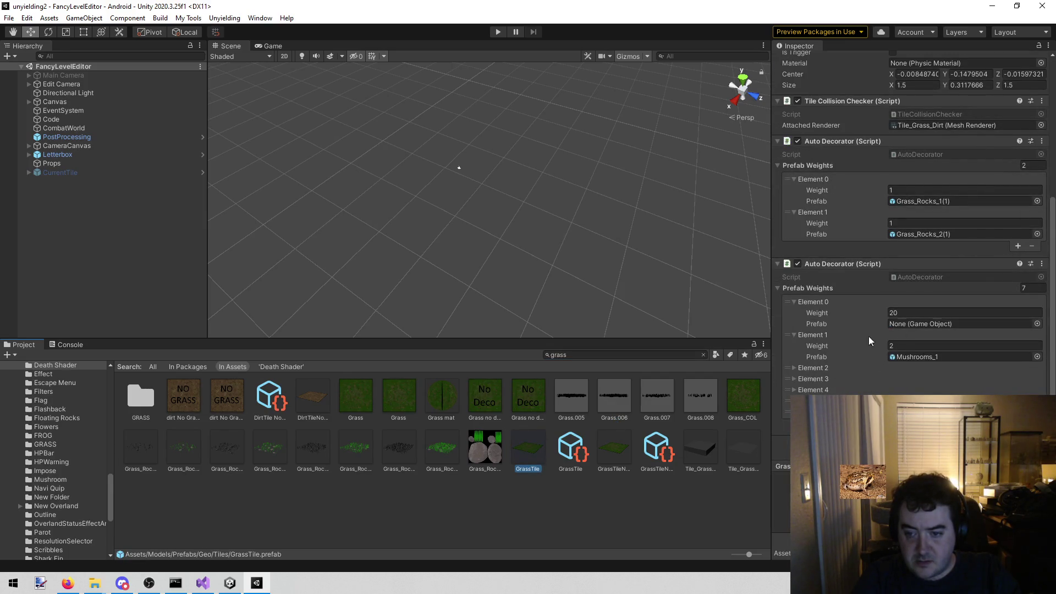
Expand the Auto Decorator weight elements to show Mushrooms_1–4, each weighted 2
{"action": "left_click", "coordinate": [942, 356]}
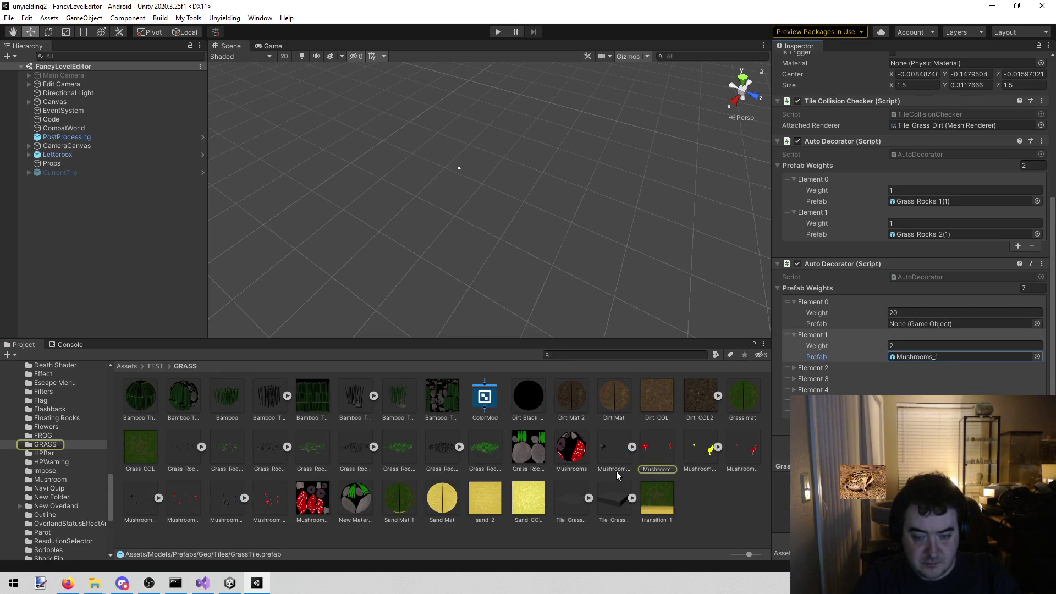
{"action": "left_click", "coordinate": [793, 367]}
{"action": "left_click", "coordinate": [794, 401]}
{"action": "scroll", "coordinate": [798, 394], "scroll_direction": "down", "scroll_amount": 2}
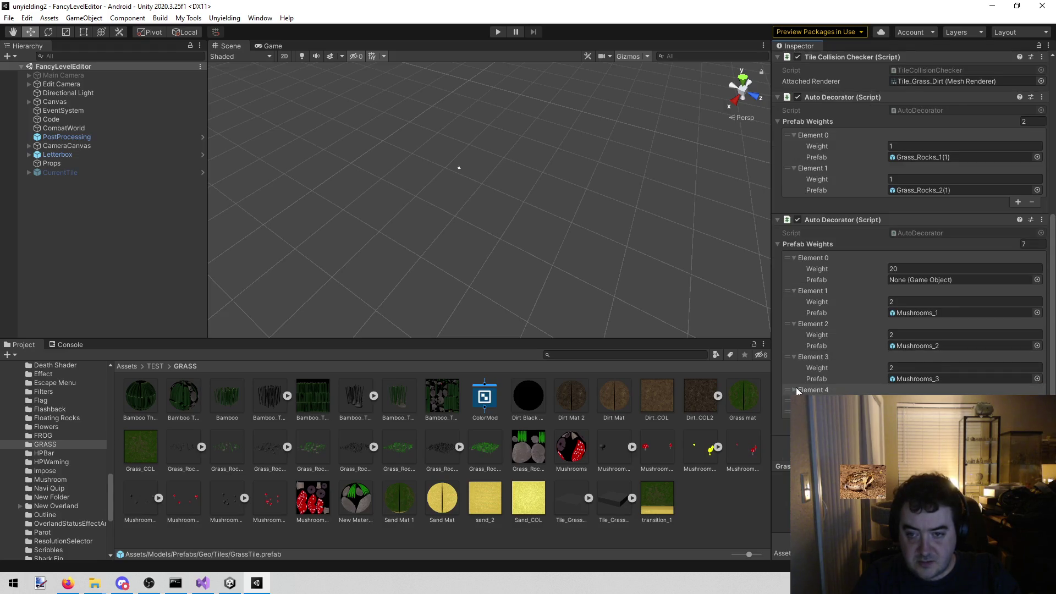
{"action": "scroll", "coordinate": [797, 387], "scroll_direction": "down", "scroll_amount": 1}
{"action": "left_click", "coordinate": [794, 368]}
{"action": "scroll", "coordinate": [914, 222], "scroll_direction": "down", "scroll_amount": 1}
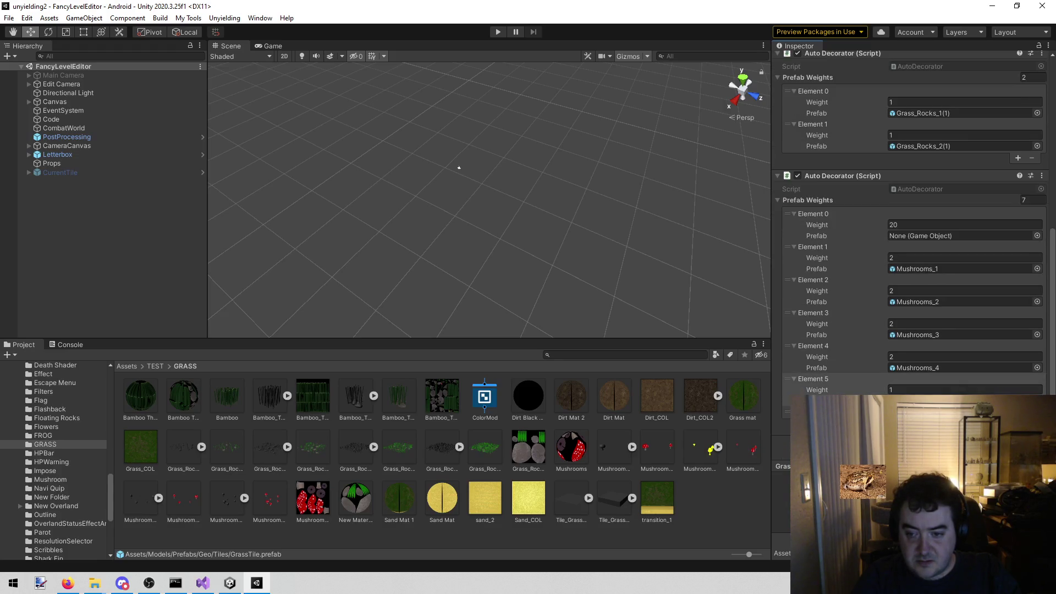
{"action": "scroll", "coordinate": [914, 222], "scroll_direction": "down", "scroll_amount": 1}
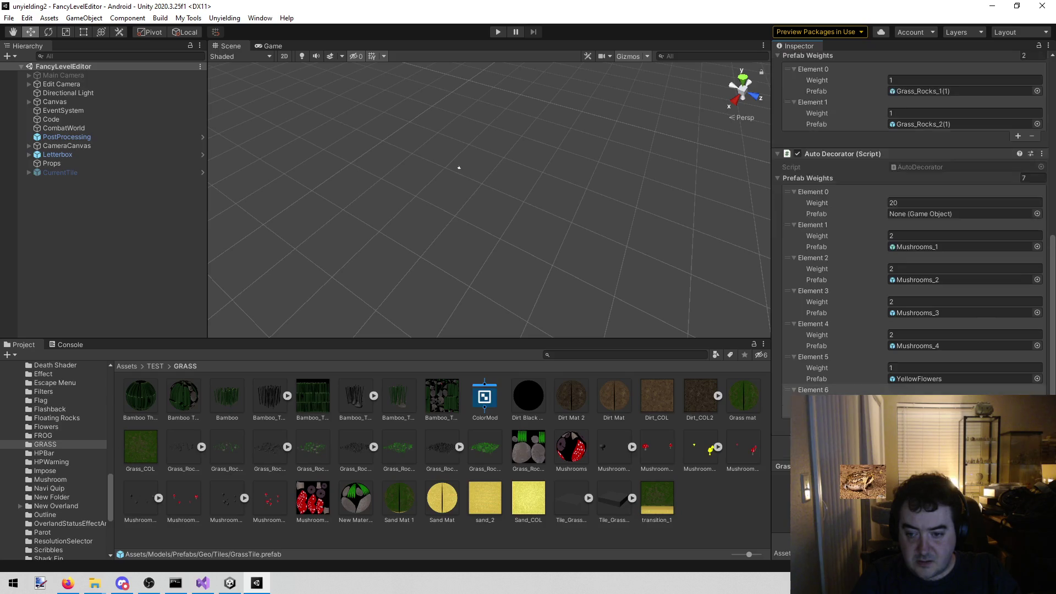
Locate the YellowFlowers prefab, weighted 1, in the TEST/Flowers folder
{"action": "left_click", "coordinate": [916, 380]}
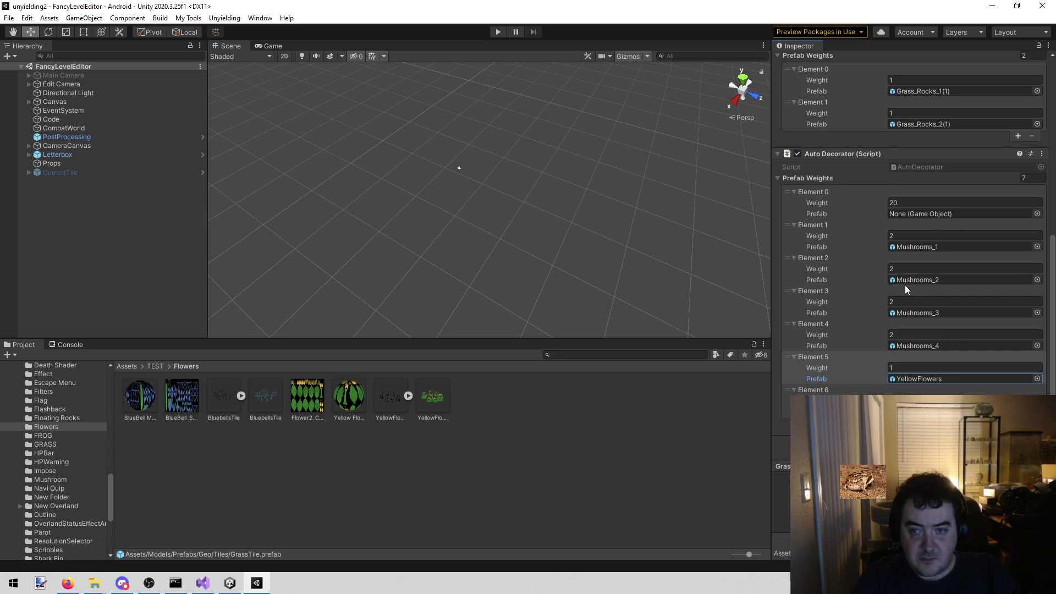
{"action": "scroll", "coordinate": [906, 285], "scroll_direction": "up", "scroll_amount": 10}
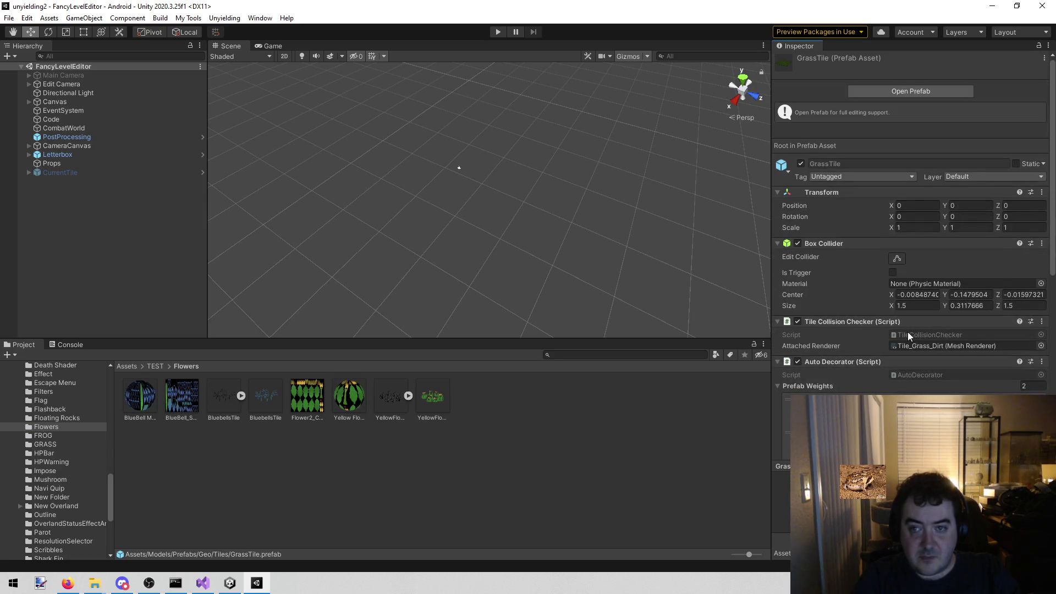
{"action": "scroll", "coordinate": [907, 331], "scroll_direction": "down", "scroll_amount": 10}
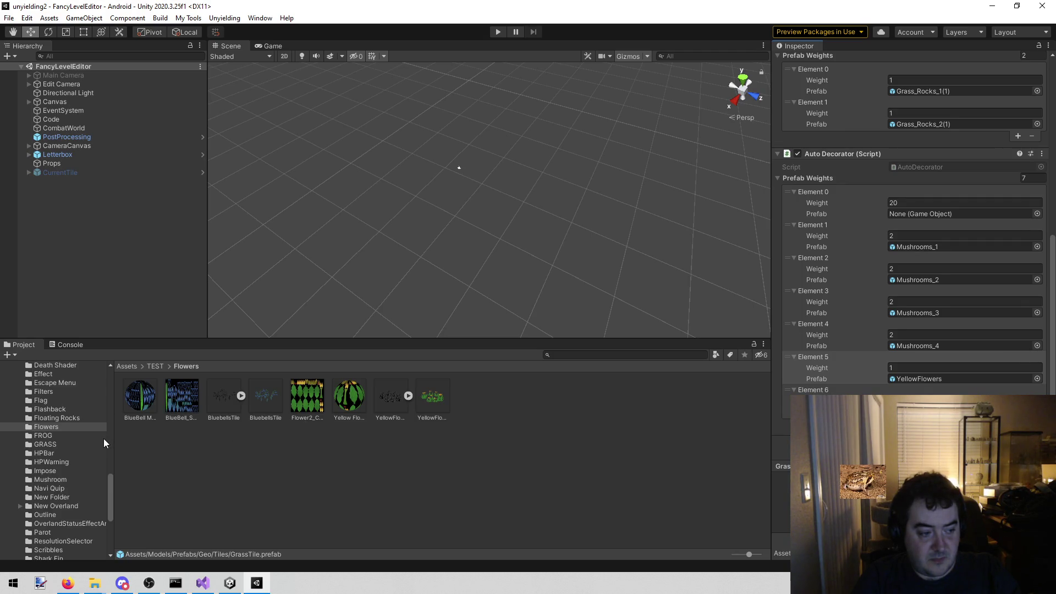
{"action": "scroll", "coordinate": [96, 433], "scroll_direction": "down", "scroll_amount": 5}
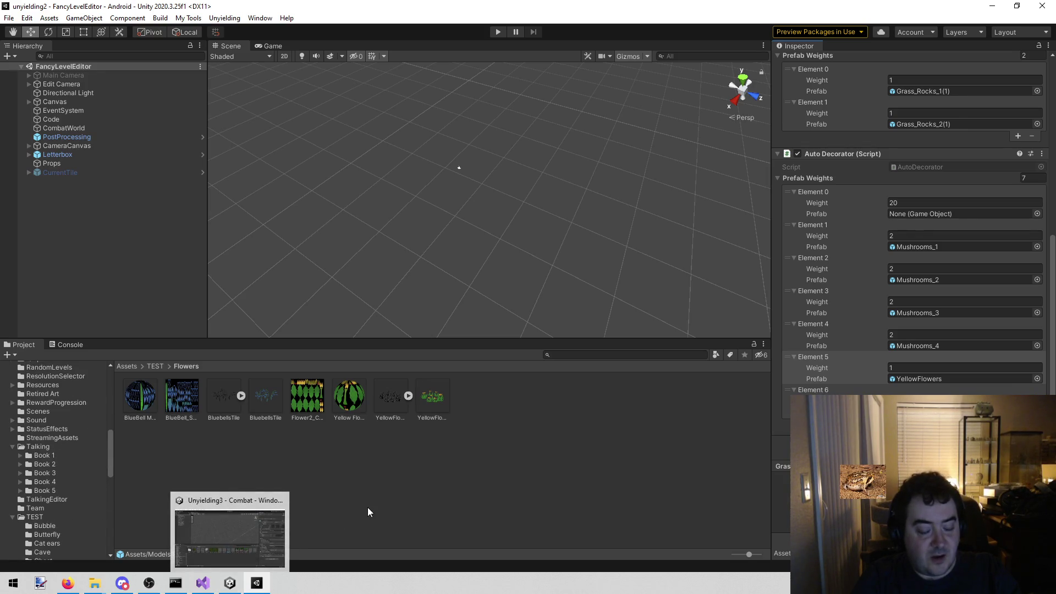
{"action": "scroll", "coordinate": [39, 426], "scroll_direction": "up", "scroll_amount": 5}
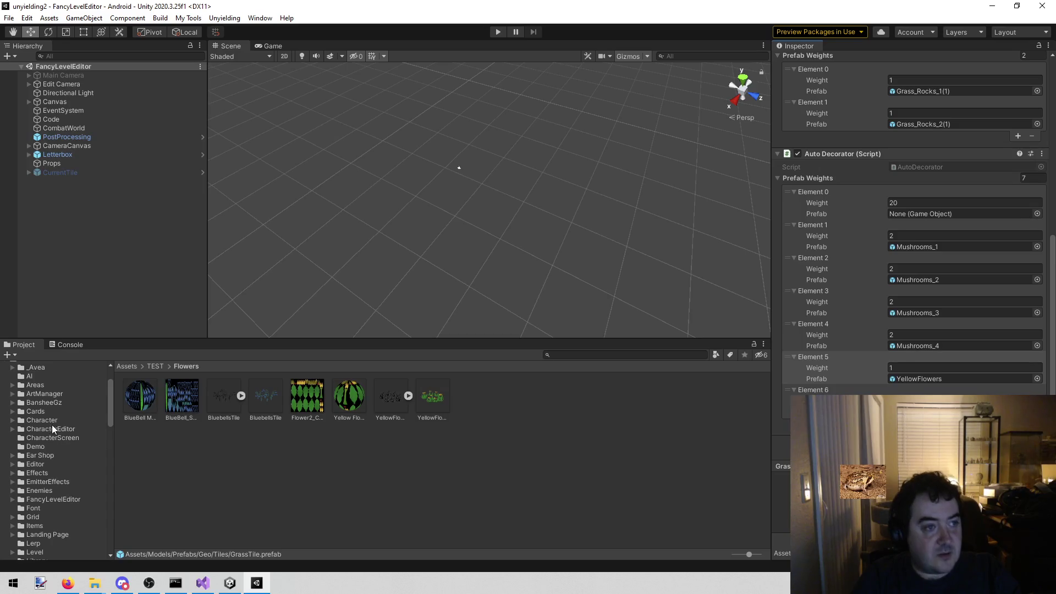
{"action": "left_click", "coordinate": [225, 18]}
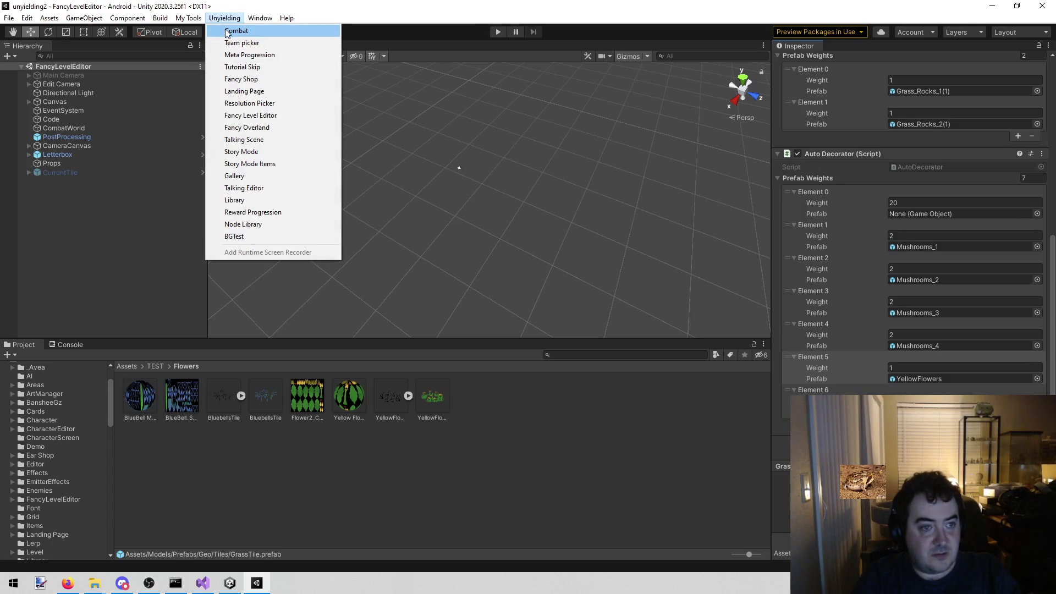
Open the Story Mode scene, enter Play mode, select Code, and advance to the Level Up screen
{"action": "left_click", "coordinate": [267, 153]}
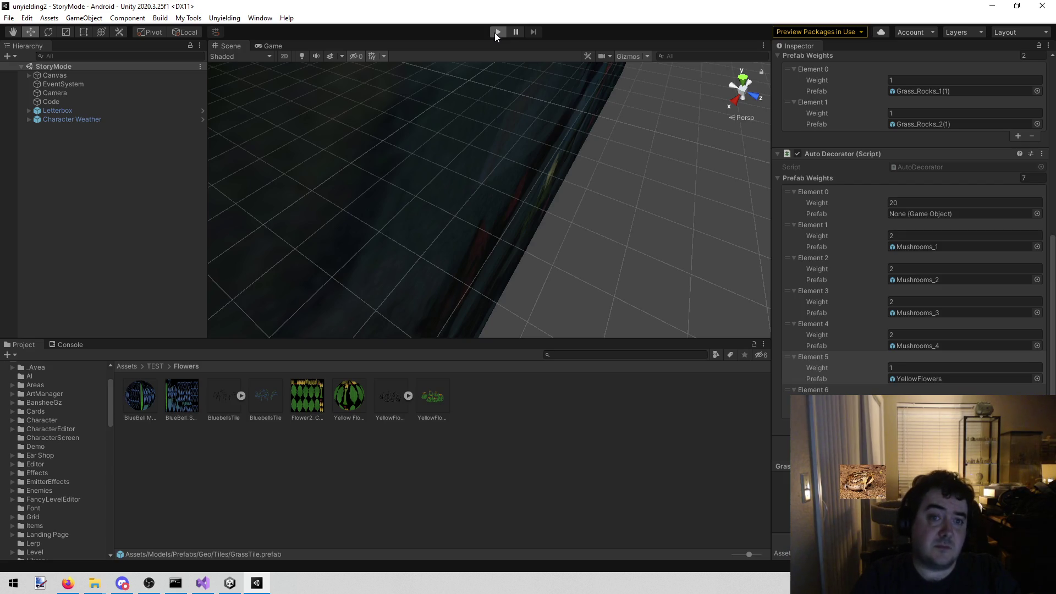
{"action": "left_click", "coordinate": [497, 32]}
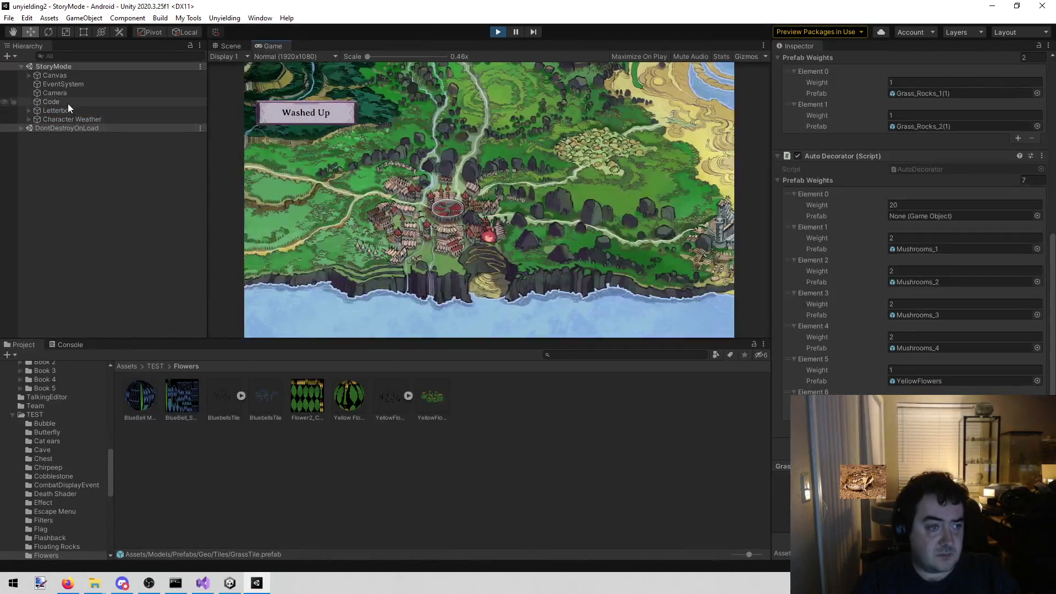
{"action": "left_click", "coordinate": [68, 102]}
{"action": "scroll", "coordinate": [955, 144], "scroll_direction": "up", "scroll_amount": 5}
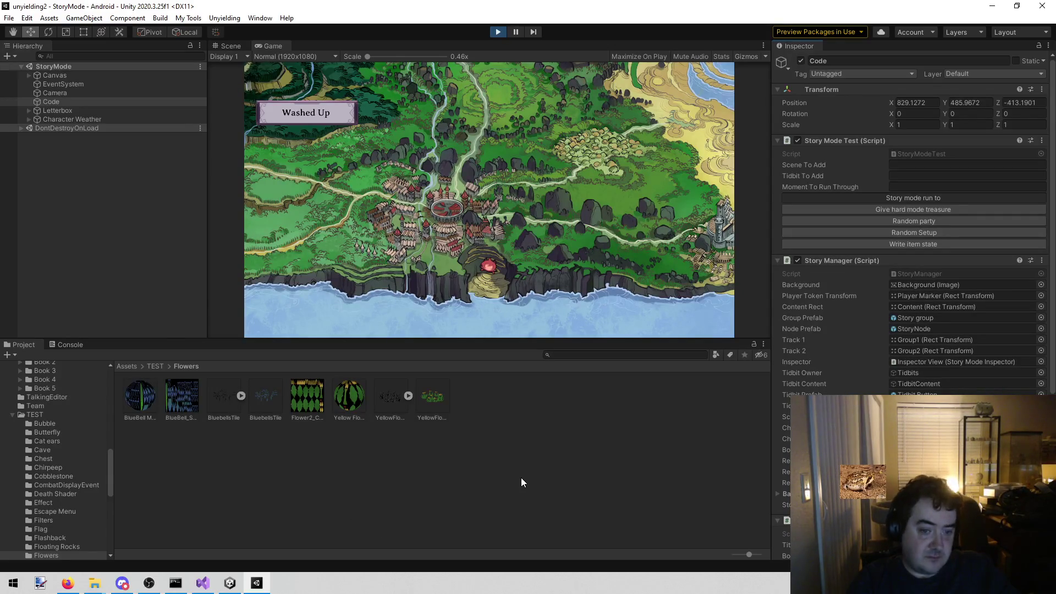
{"action": "left_click", "coordinate": [519, 298]}
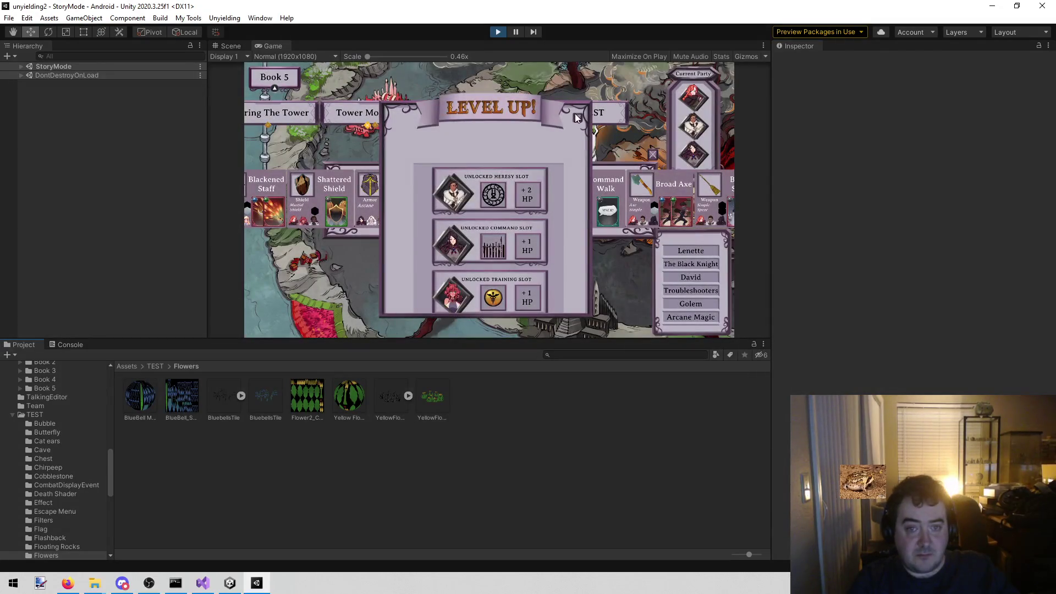
Dismiss the Level Up results and item list, then switch the map to Book 2
{"action": "left_click", "coordinate": [576, 118]}
{"action": "left_click", "coordinate": [651, 156]}
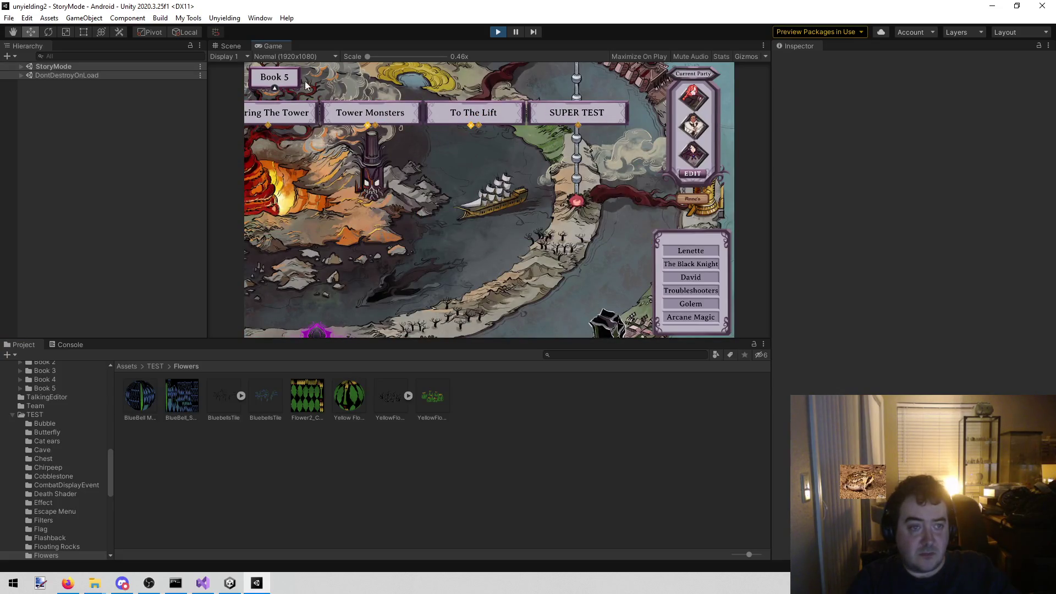
{"action": "left_click", "coordinate": [278, 80]}
{"action": "left_click", "coordinate": [283, 117]}
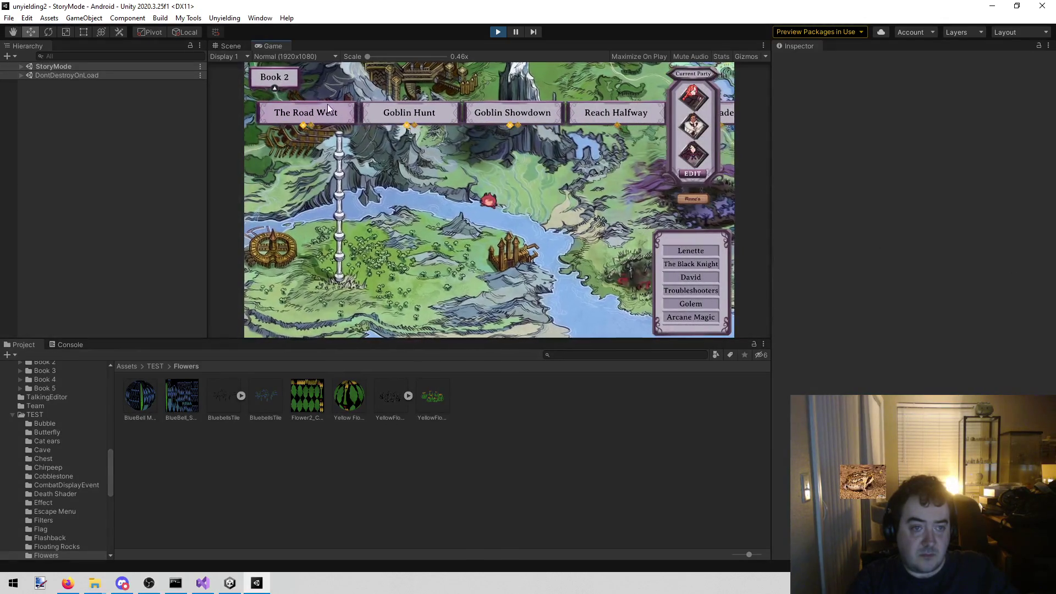
Review the team's equipment loadout slots, including Dane's, then return to the team screen
{"action": "left_click", "coordinate": [694, 175]}
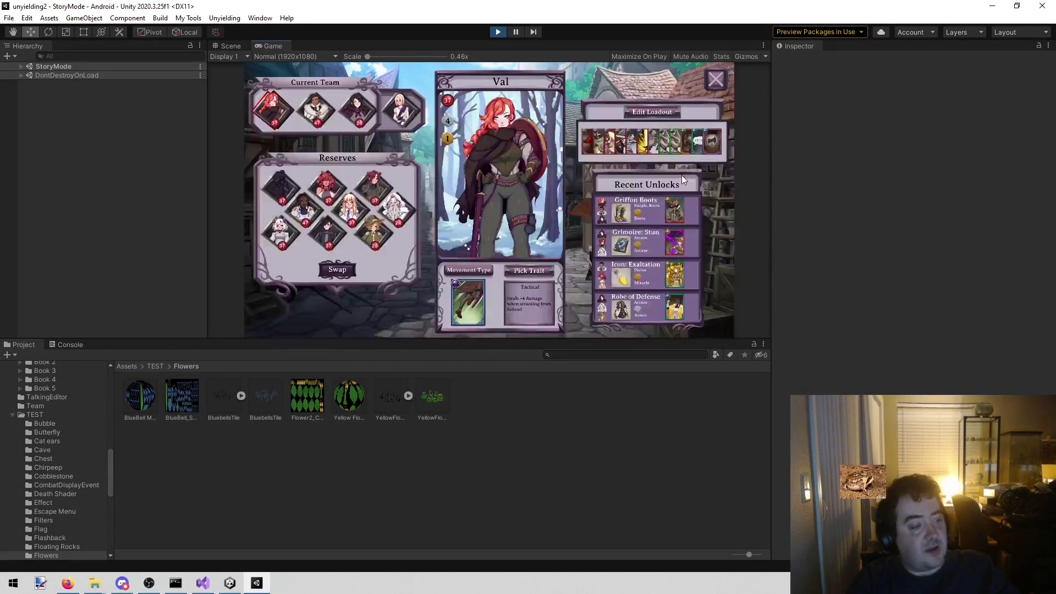
{"action": "left_click", "coordinate": [650, 110]}
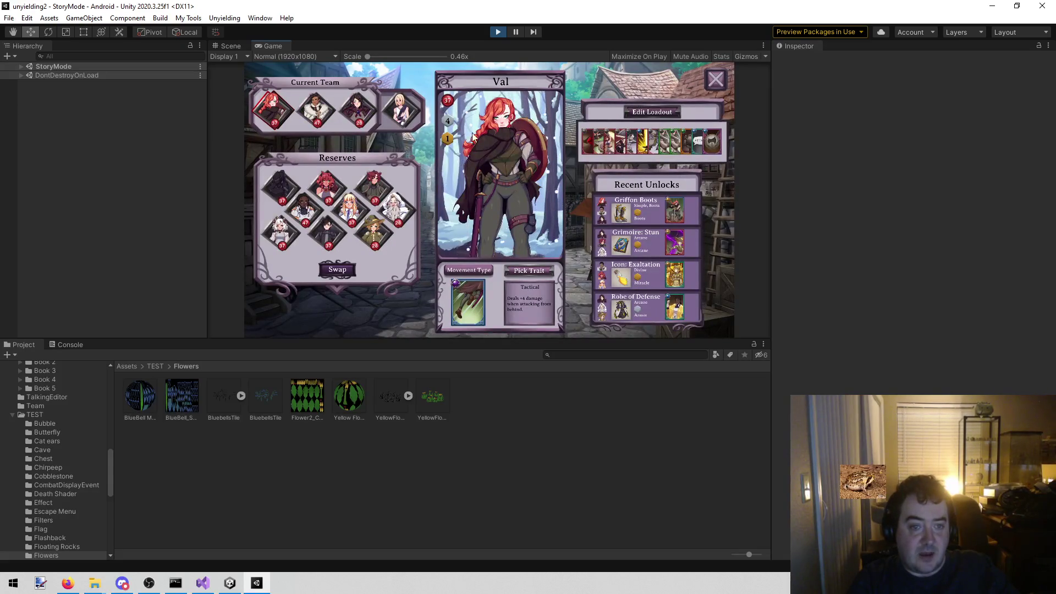
{"action": "left_click", "coordinate": [453, 102]}
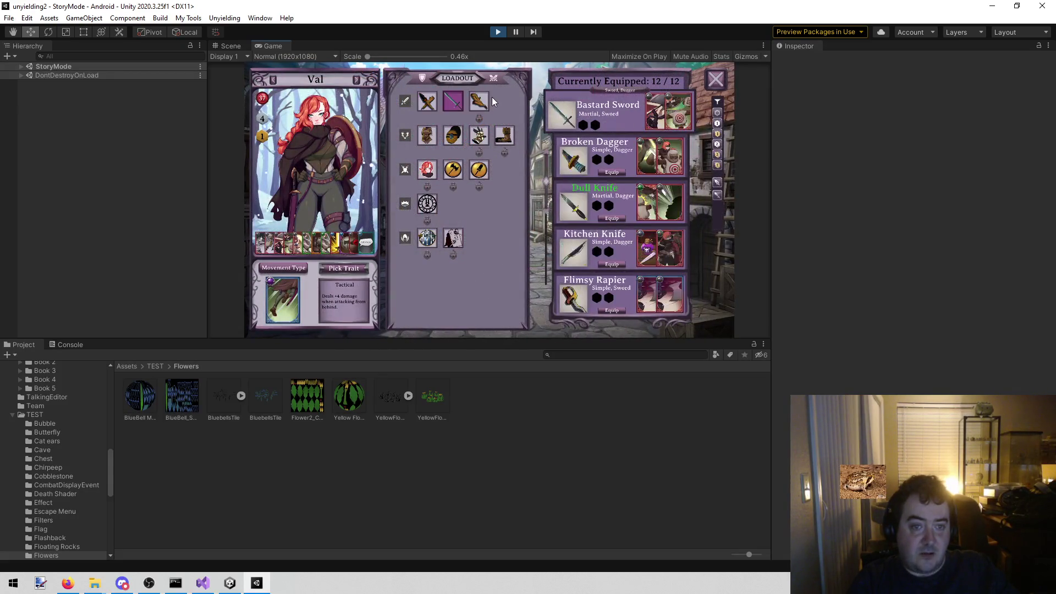
{"action": "left_click", "coordinate": [478, 101]}
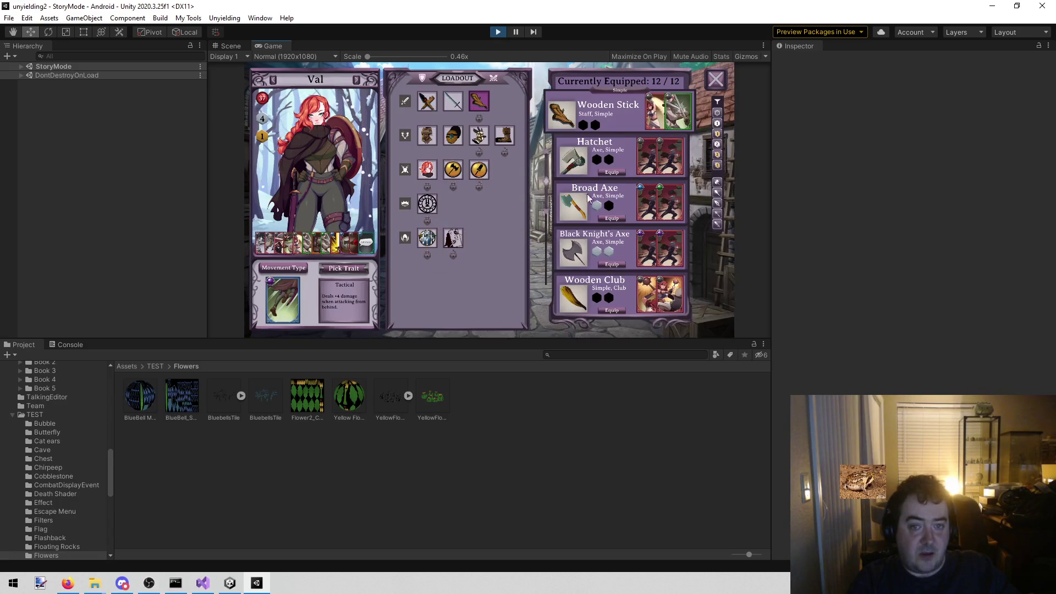
{"action": "mouse_move", "coordinate": [599, 202]}
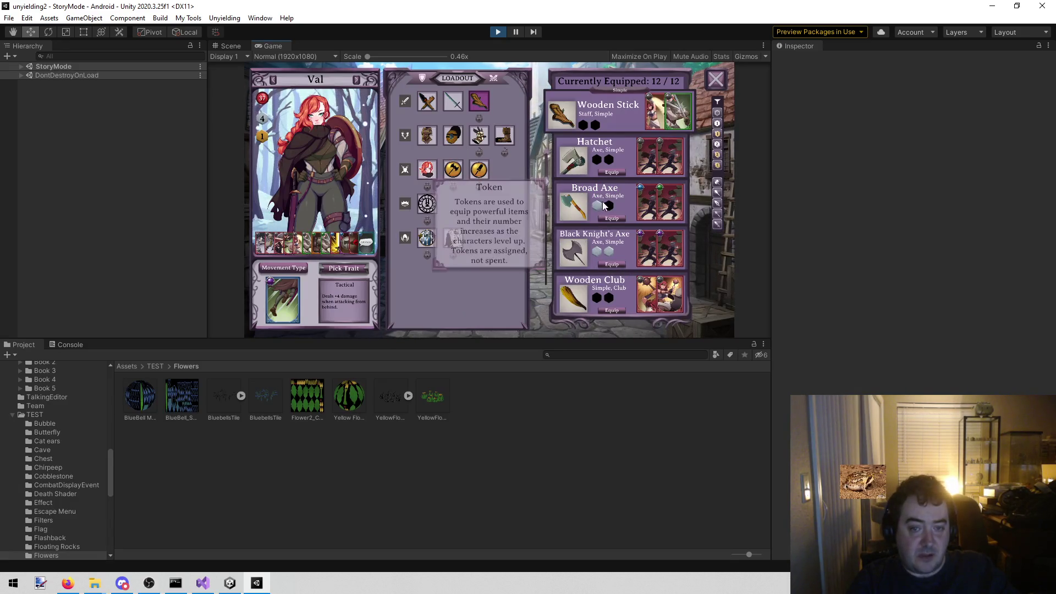
{"action": "scroll", "coordinate": [601, 200], "scroll_direction": "down", "scroll_amount": 1}
{"action": "scroll", "coordinate": [599, 201], "scroll_direction": "down", "scroll_amount": 2}
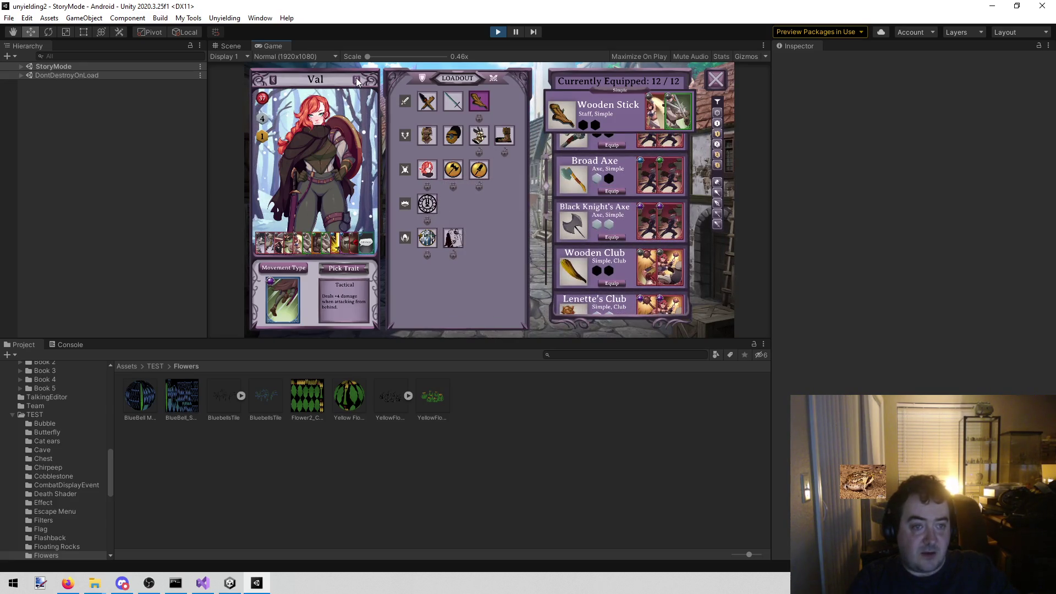
{"action": "left_click", "coordinate": [356, 81]}
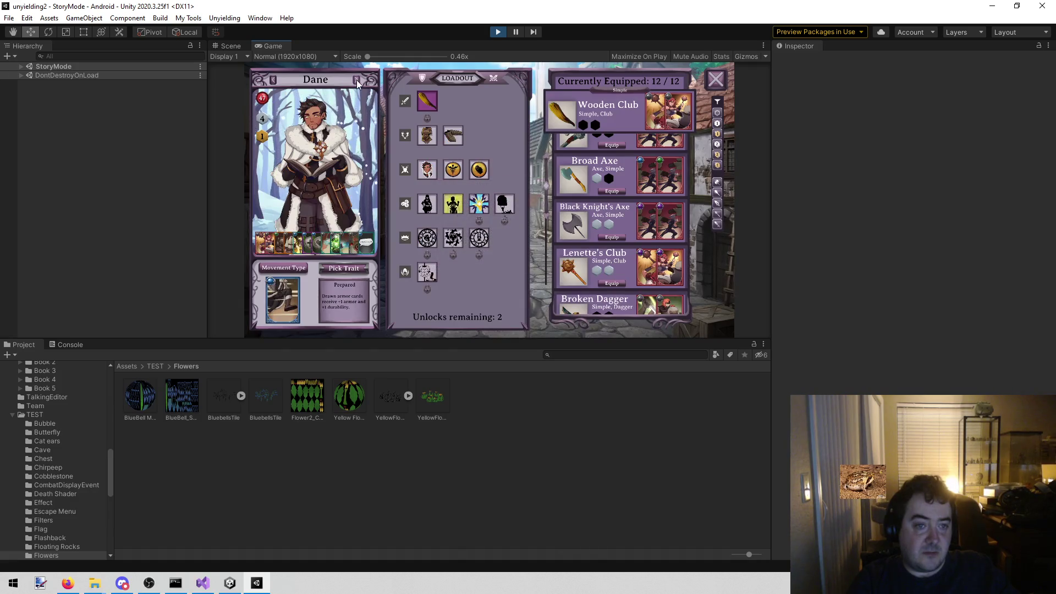
{"action": "left_click", "coordinate": [710, 81]}
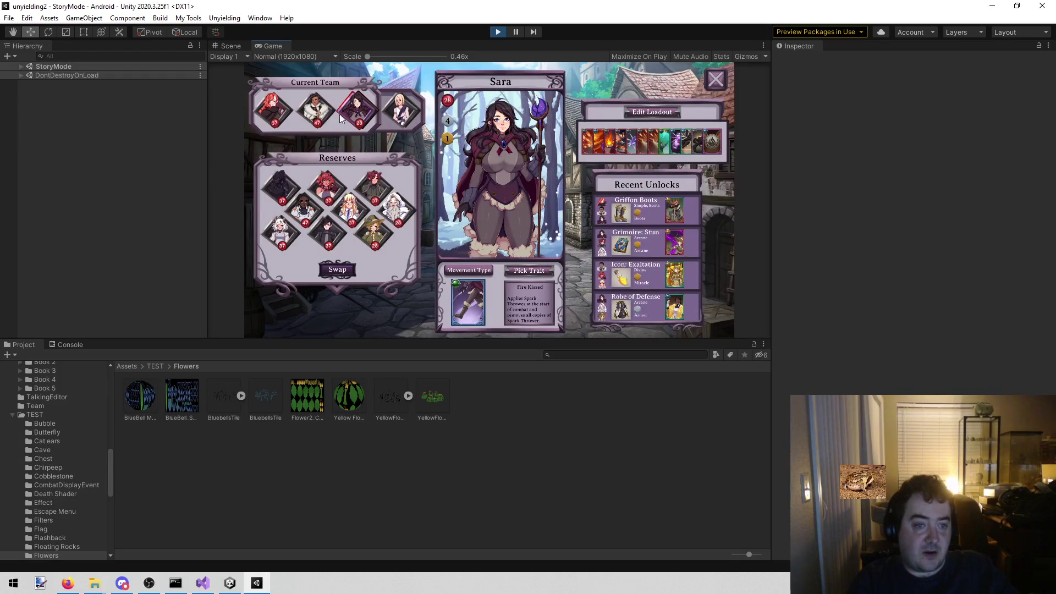
Inspect Lenette, Adrift, Fray and the first team member, then close the team screen
{"action": "left_click", "coordinate": [330, 193]}
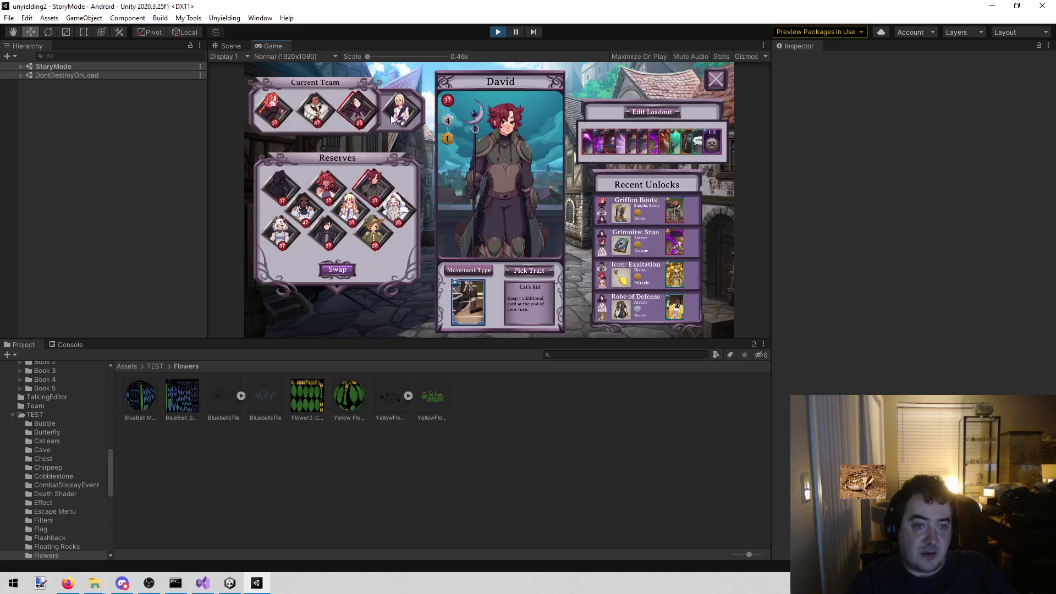
{"action": "left_click", "coordinate": [391, 113]}
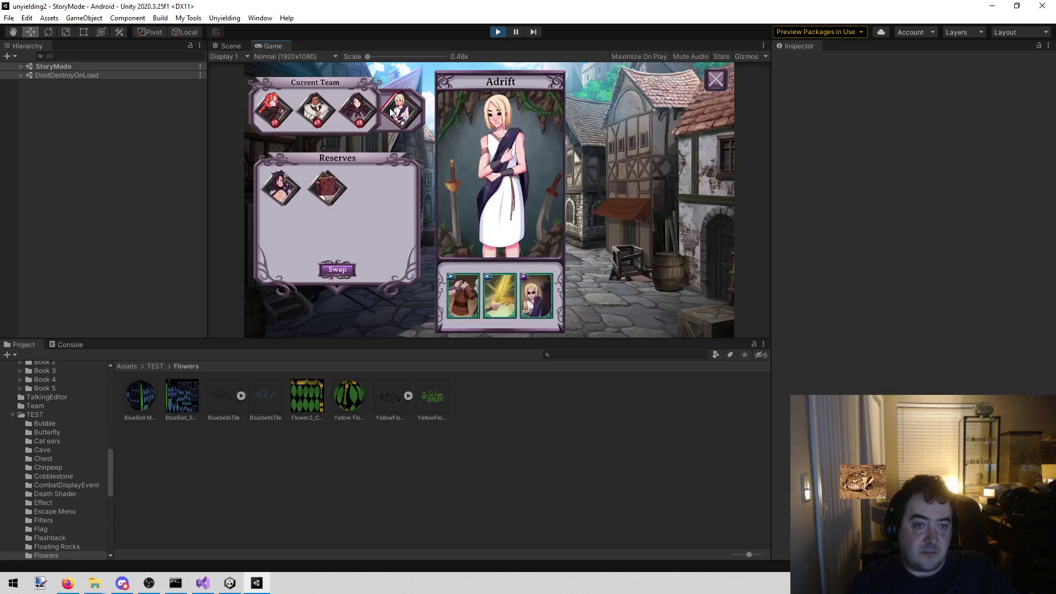
{"action": "left_click", "coordinate": [284, 185]}
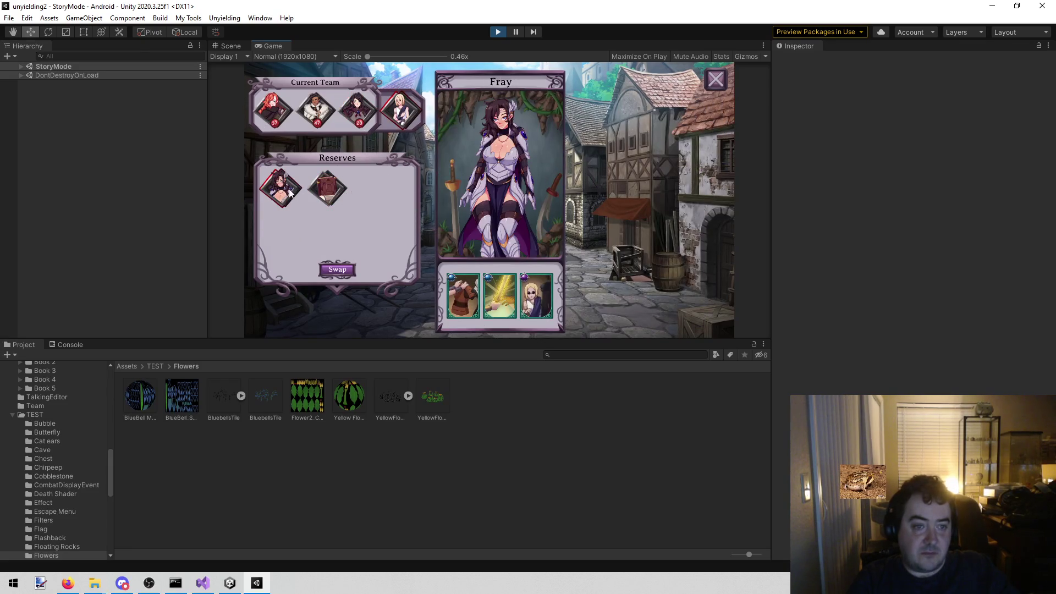
{"action": "left_click", "coordinate": [281, 114]}
{"action": "left_click", "coordinate": [710, 80]}
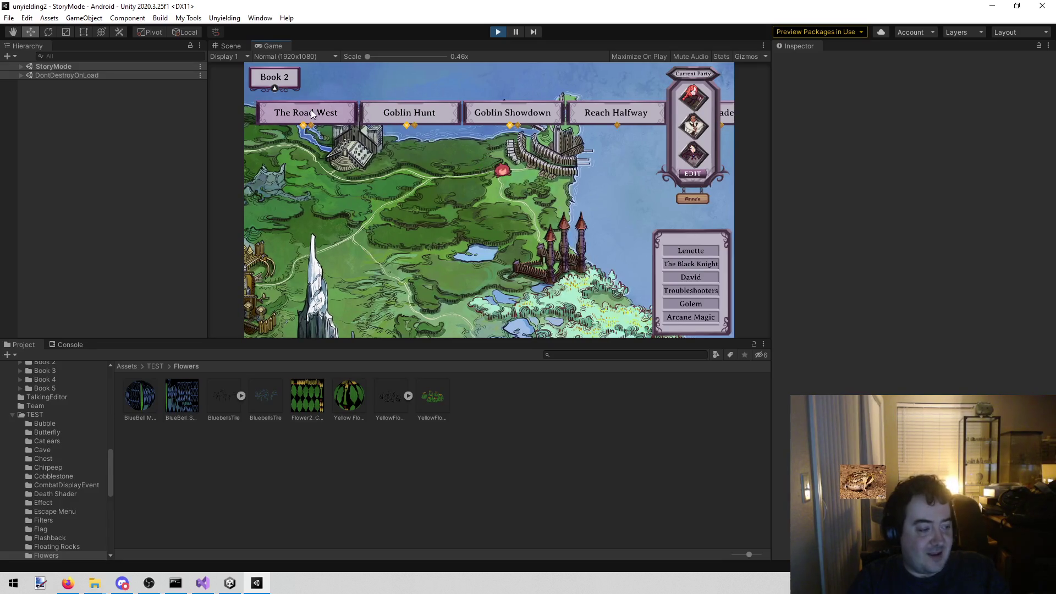
Start The Road West level from the Book 2 map and begin its opening dialogue
{"action": "left_click", "coordinate": [312, 110]}
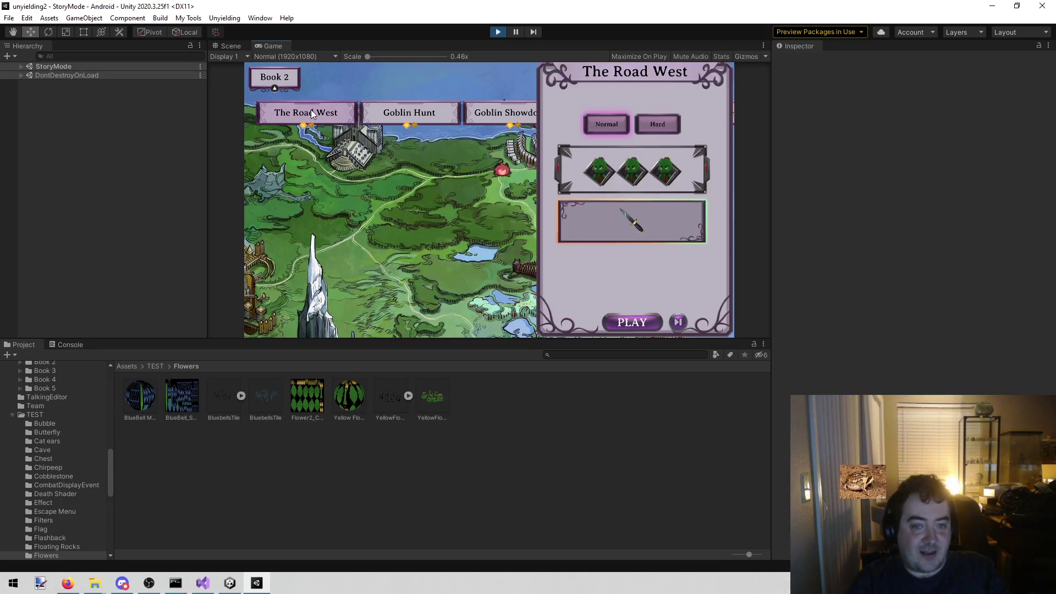
{"action": "left_click", "coordinate": [644, 325]}
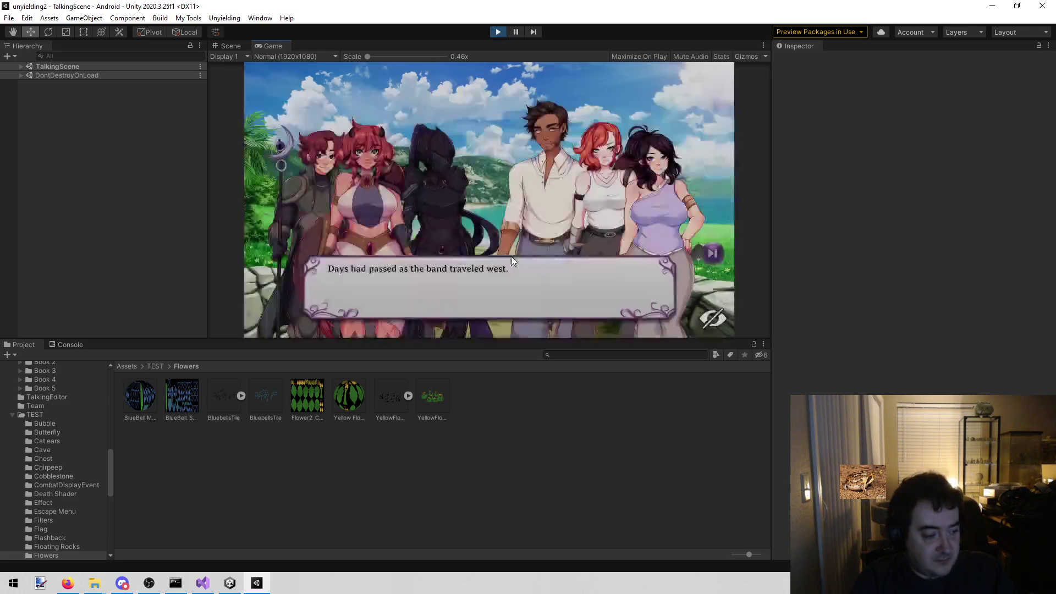
{"action": "left_click", "coordinate": [475, 179]}
Advance through every remaining dialogue line until the goblin combat with the mulligan tutorial loads
{"action": "left_click", "coordinate": [486, 170]}
{"action": "left_click", "coordinate": [487, 170]}
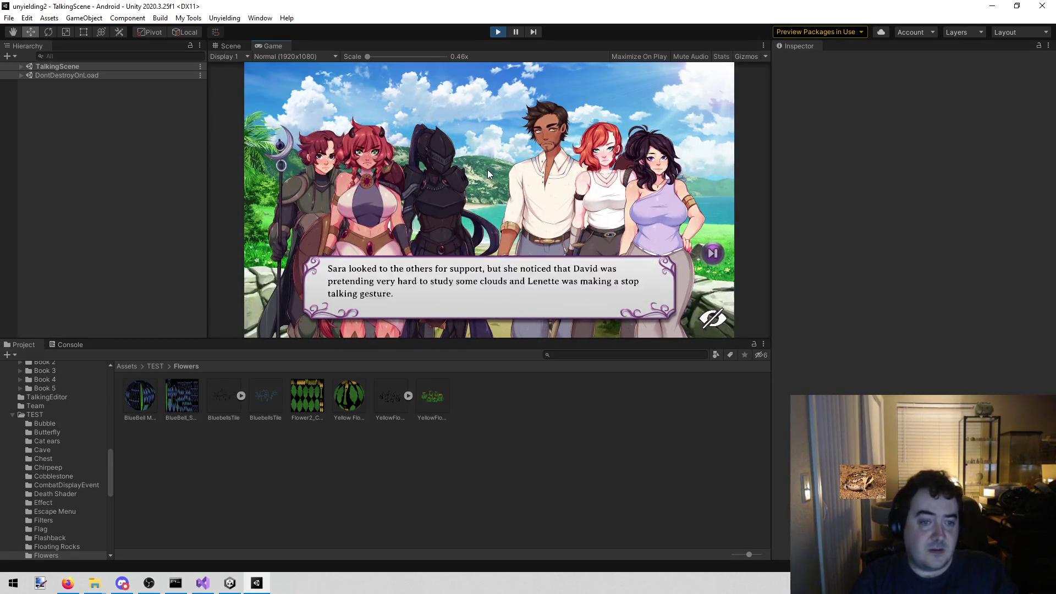
{"action": "left_click", "coordinate": [487, 169]}
{"action": "left_click", "coordinate": [488, 170]}
{"action": "left_click", "coordinate": [457, 286]}
{"action": "left_click", "coordinate": [455, 282]}
{"action": "left_click", "coordinate": [455, 282]}
{"action": "left_click", "coordinate": [455, 282]}
{"action": "left_click", "coordinate": [455, 278]}
{"action": "left_click", "coordinate": [455, 278]}
{"action": "left_click", "coordinate": [455, 277]}
{"action": "left_click", "coordinate": [455, 277]}
{"action": "left_click", "coordinate": [455, 282]}
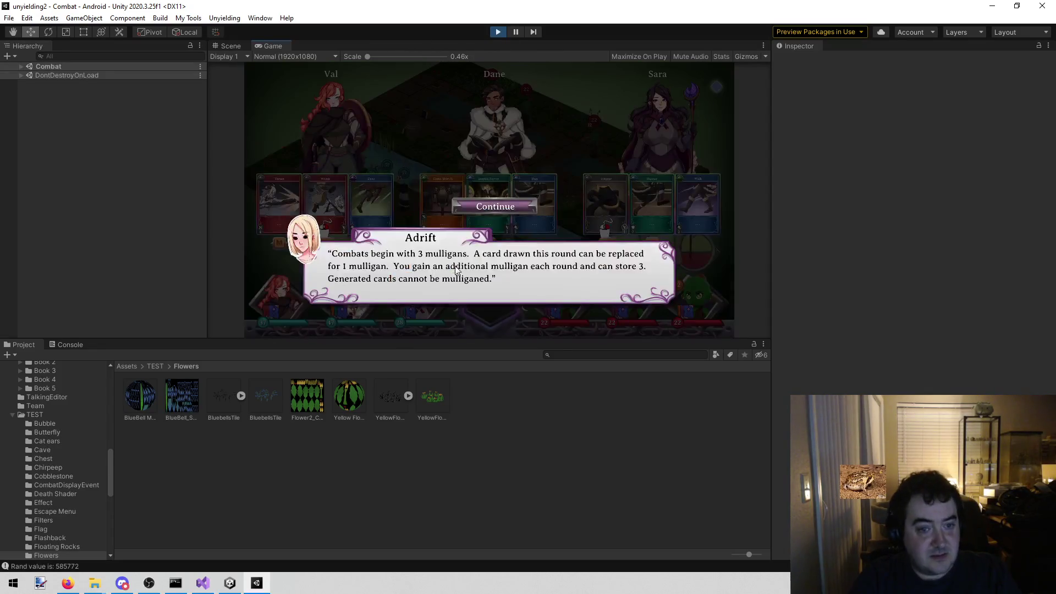
Keep the hand, play Val's Dash card on a highlighted tile, then stop Play mode with Ctrl+P
{"action": "left_click", "coordinate": [493, 236]}
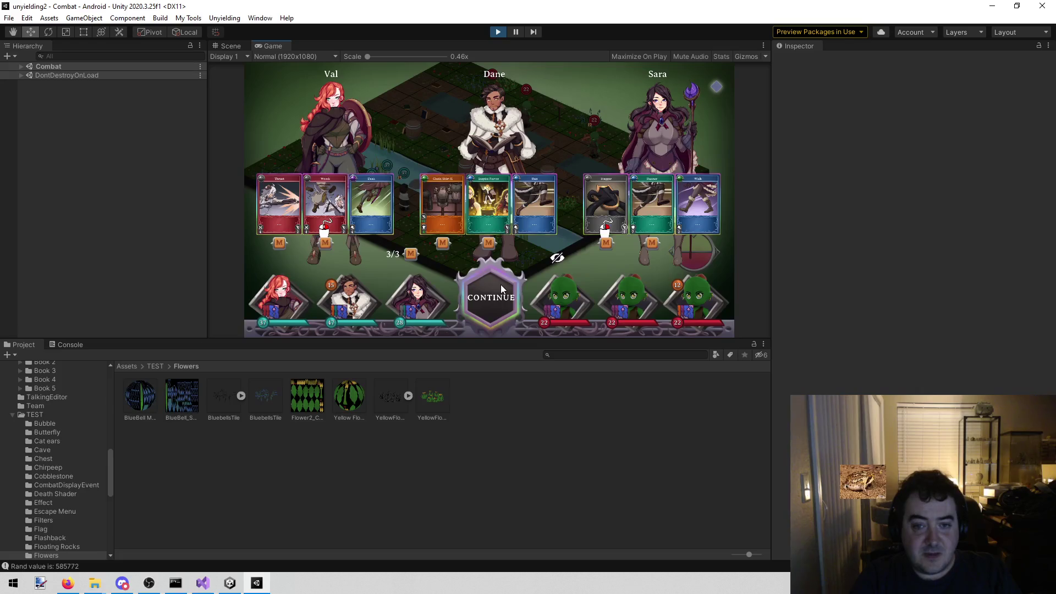
{"action": "left_click", "coordinate": [500, 285]}
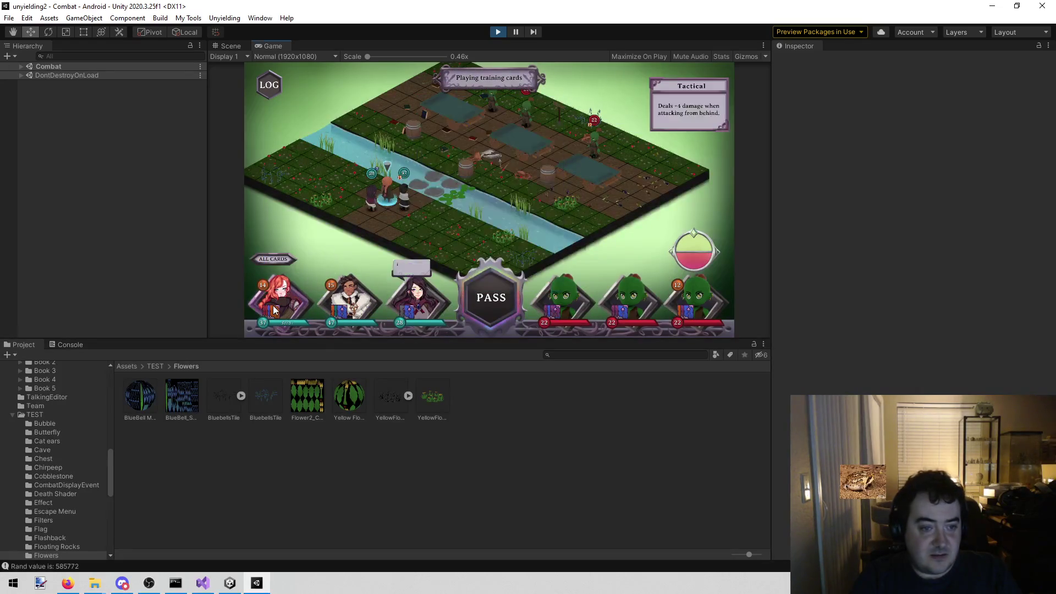
{"action": "left_click", "coordinate": [346, 242]}
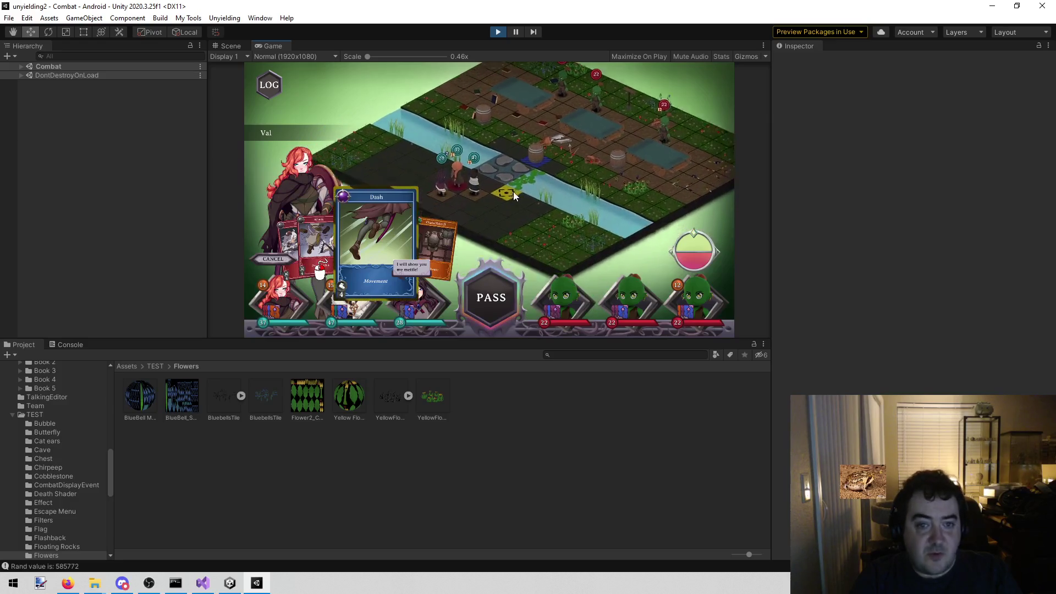
{"action": "left_click", "coordinate": [513, 192]}
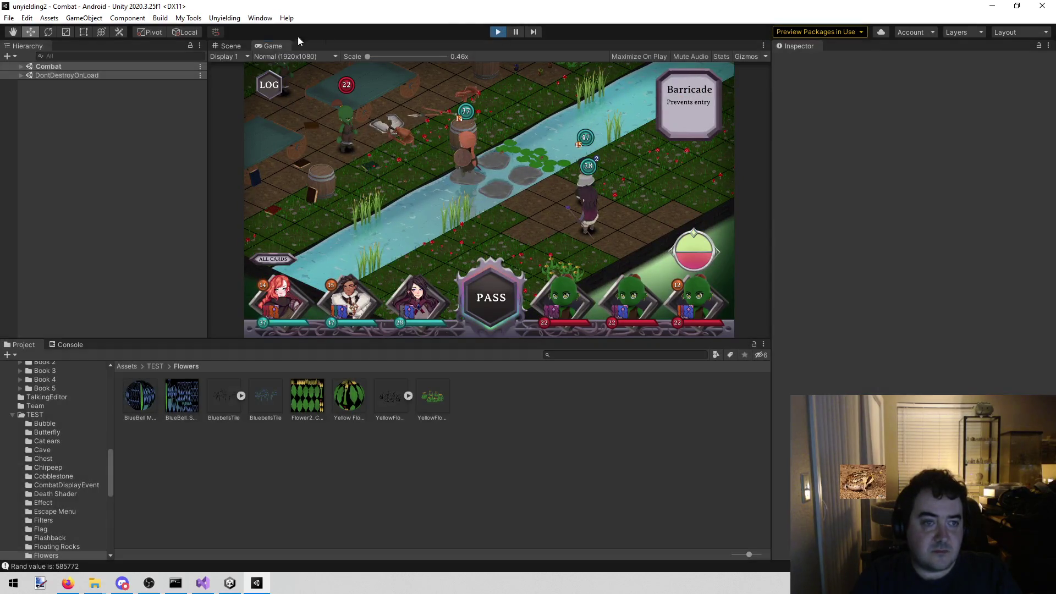
{"action": "key", "text": "ctrl+p"}
{"action": "left_click", "coordinate": [234, 19]}
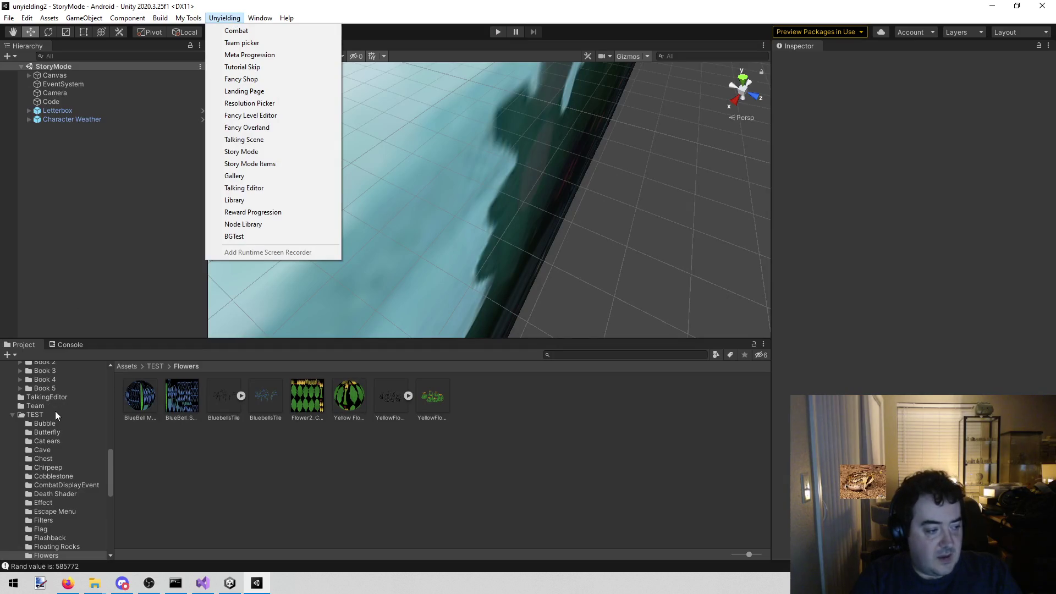
Show ArtManager's Sprites folder in the Project window, then Alt+Tab to the Unyielding3 editor and back
{"action": "left_click", "coordinate": [72, 473]}
{"action": "scroll", "coordinate": [72, 468], "scroll_direction": "up", "scroll_amount": 15}
{"action": "left_click", "coordinate": [71, 443]}
{"action": "left_click", "coordinate": [184, 398]}
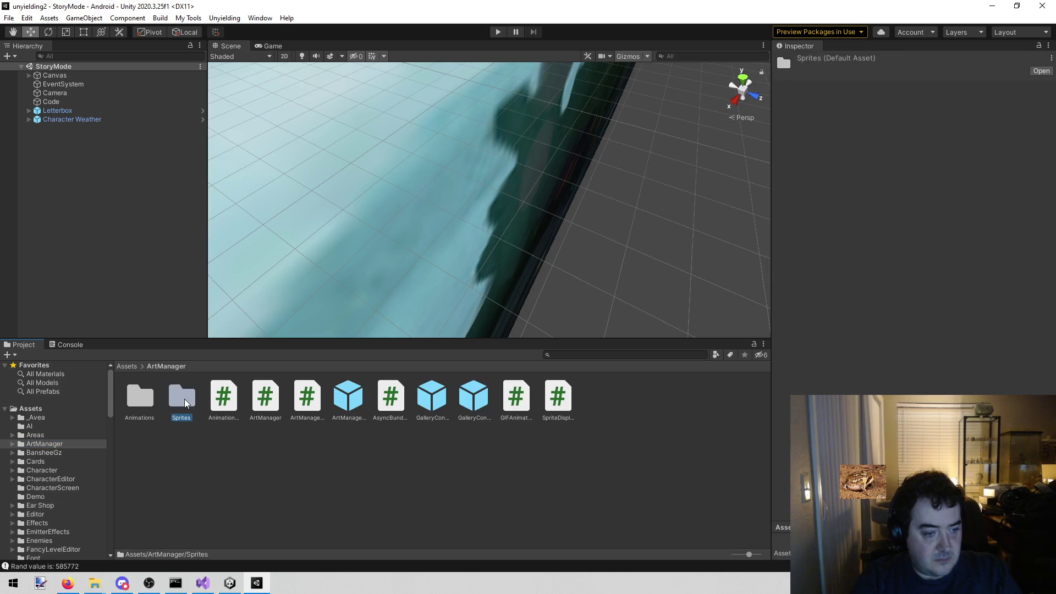
{"action": "key", "text": "alt+Tab"}
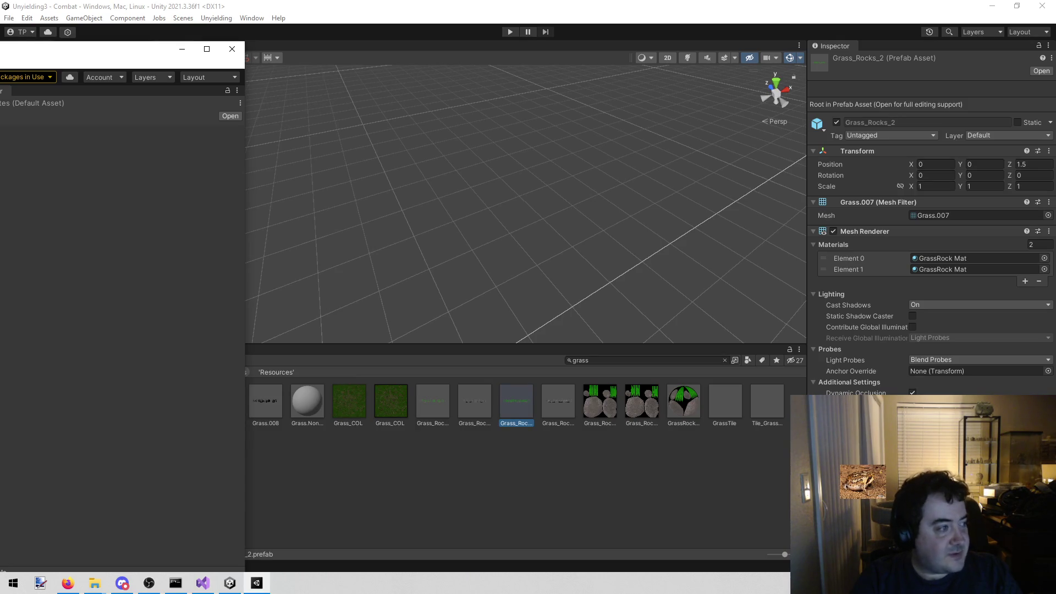
{"action": "key", "text": "alt+Tab"}
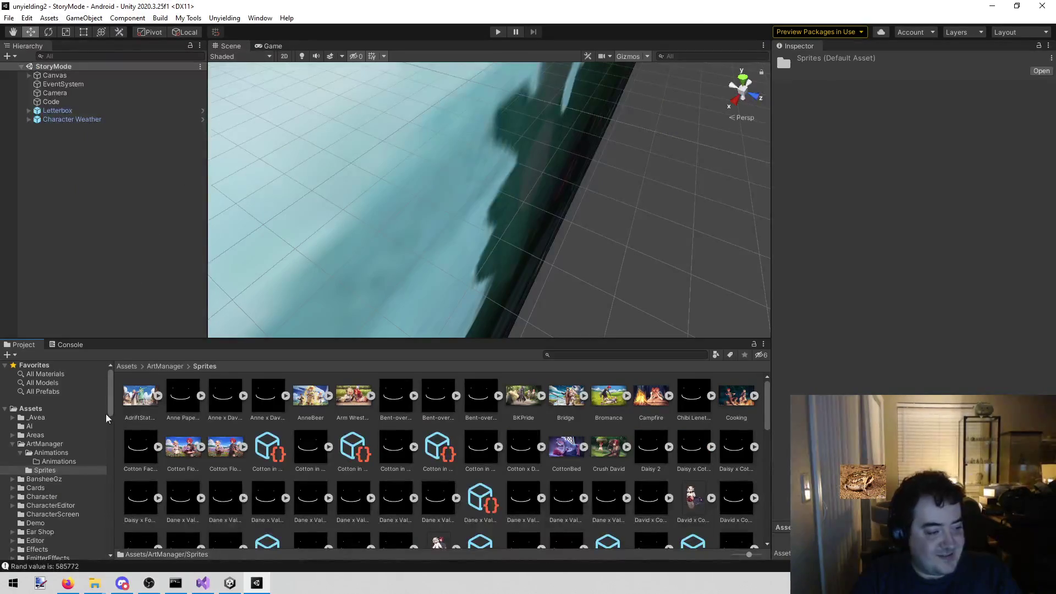
{"action": "left_click", "coordinate": [183, 395]}
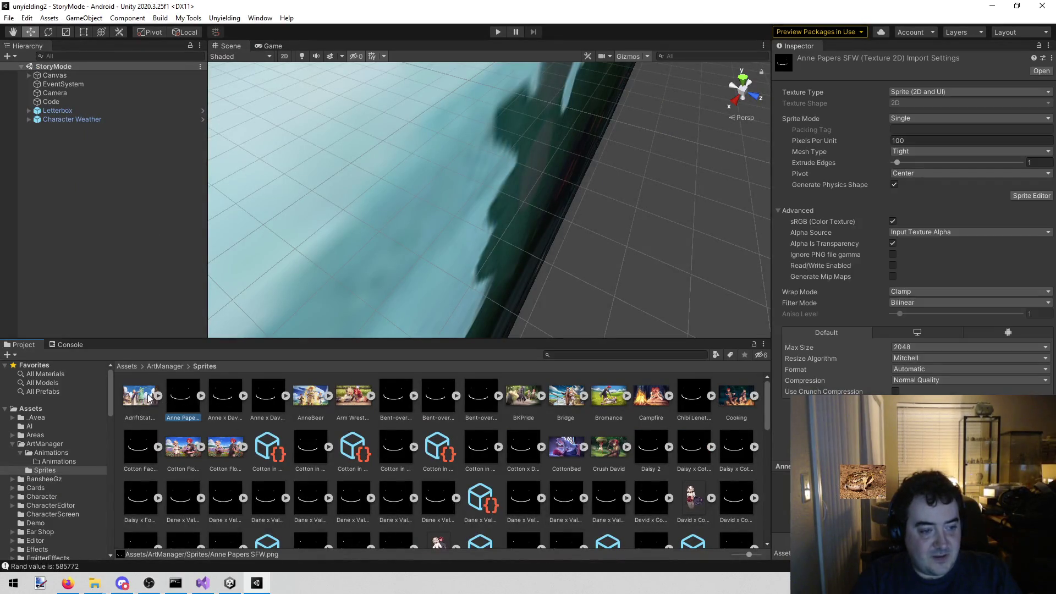
{"action": "left_click", "coordinate": [234, 403]}
{"action": "left_click", "coordinate": [269, 399]}
{"action": "left_click", "coordinate": [384, 404]}
{"action": "left_click", "coordinate": [440, 402]}
{"action": "left_click", "coordinate": [483, 404]}
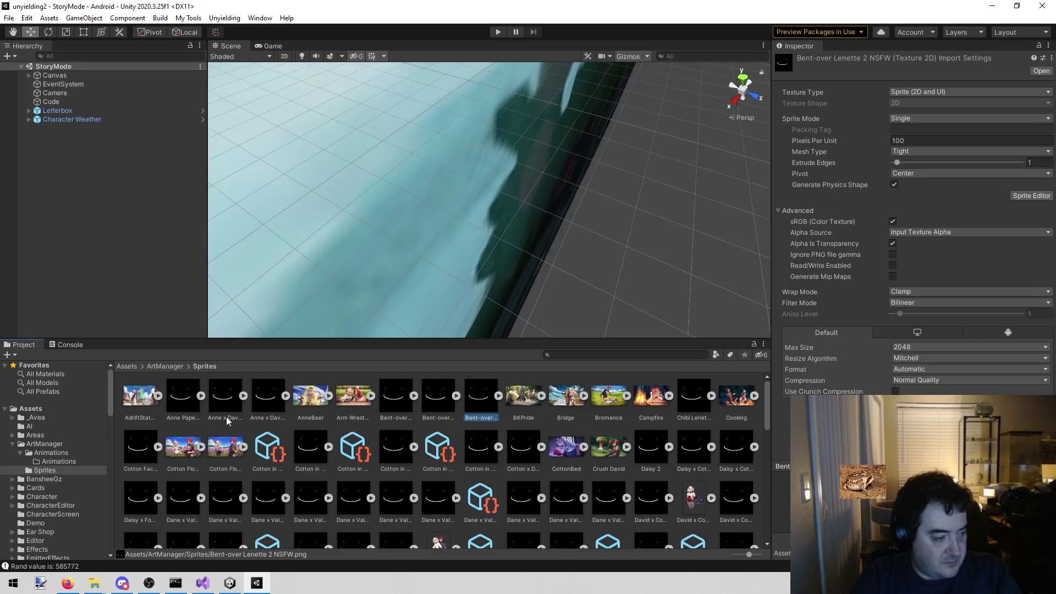
{"action": "left_click", "coordinate": [142, 399]}
{"action": "double_click", "coordinate": [143, 398]}
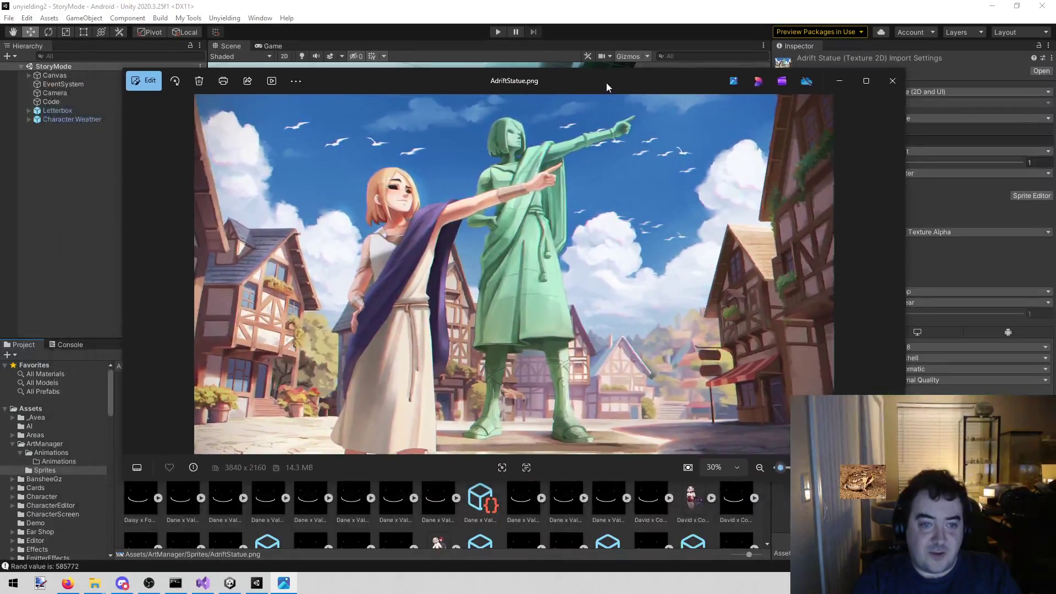
{"action": "left_click", "coordinate": [894, 76]}
{"action": "double_click", "coordinate": [309, 396]}
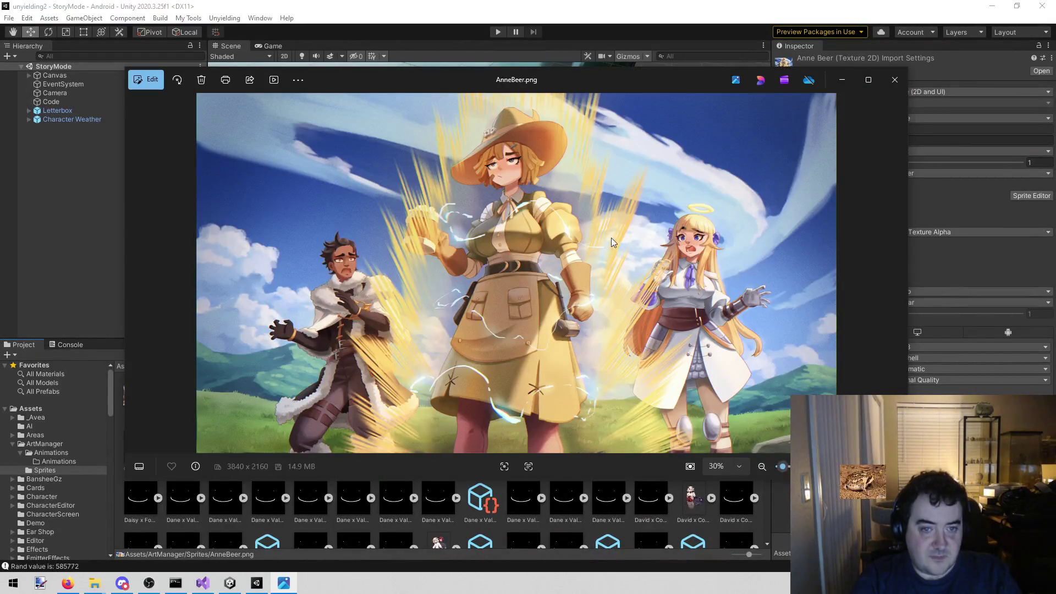
{"action": "left_click", "coordinate": [895, 80]}
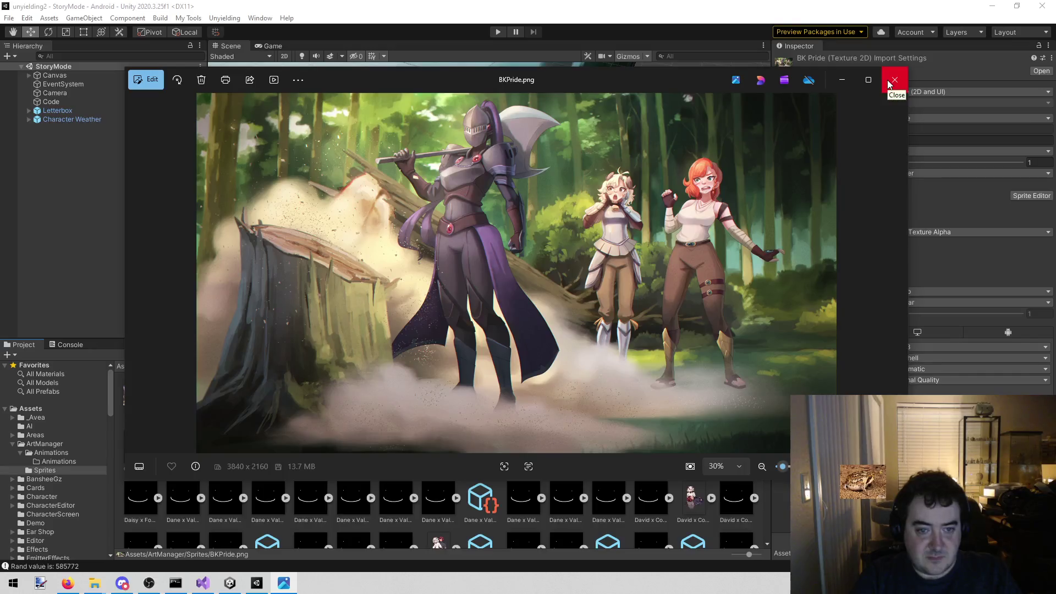
{"action": "left_click", "coordinate": [895, 80]}
{"action": "left_click", "coordinate": [524, 396]}
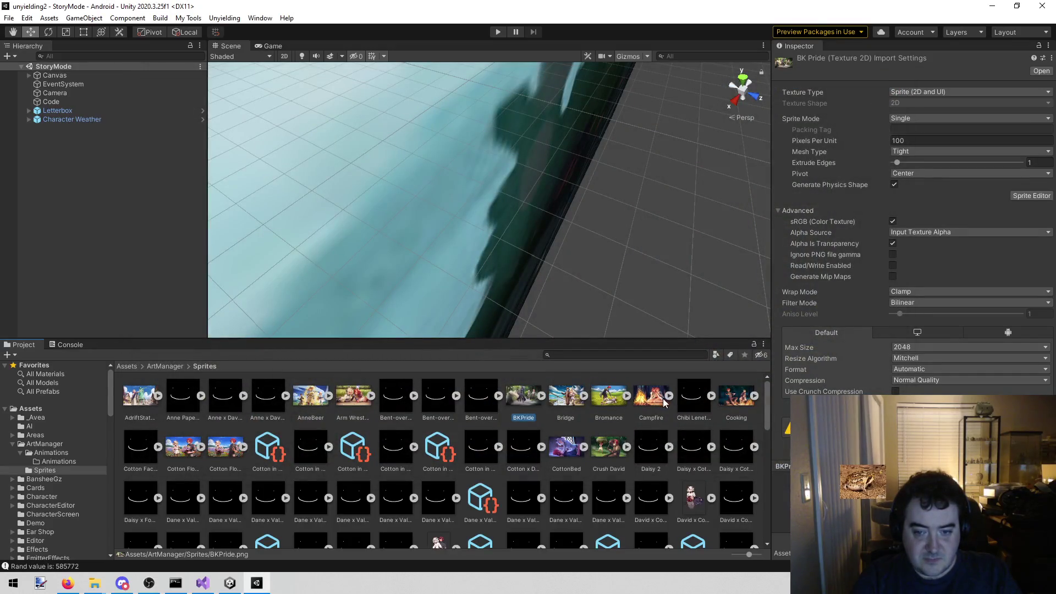
{"action": "scroll", "coordinate": [409, 444], "scroll_direction": "down", "scroll_amount": 5}
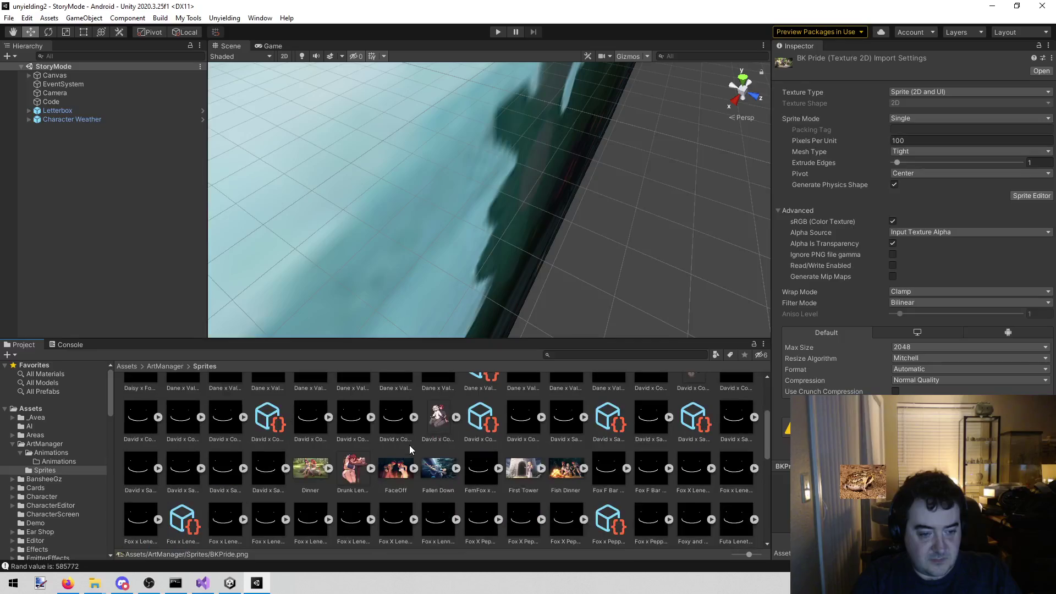
{"action": "scroll", "coordinate": [448, 443], "scroll_direction": "down", "scroll_amount": 3}
{"action": "scroll", "coordinate": [448, 442], "scroll_direction": "down", "scroll_amount": 10}
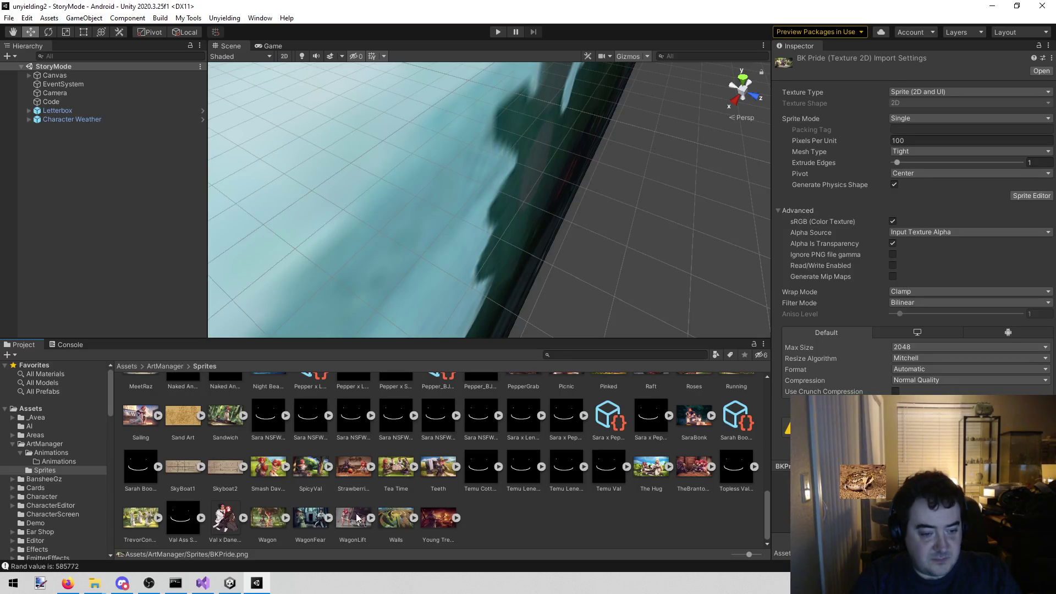
{"action": "left_click", "coordinate": [270, 520]}
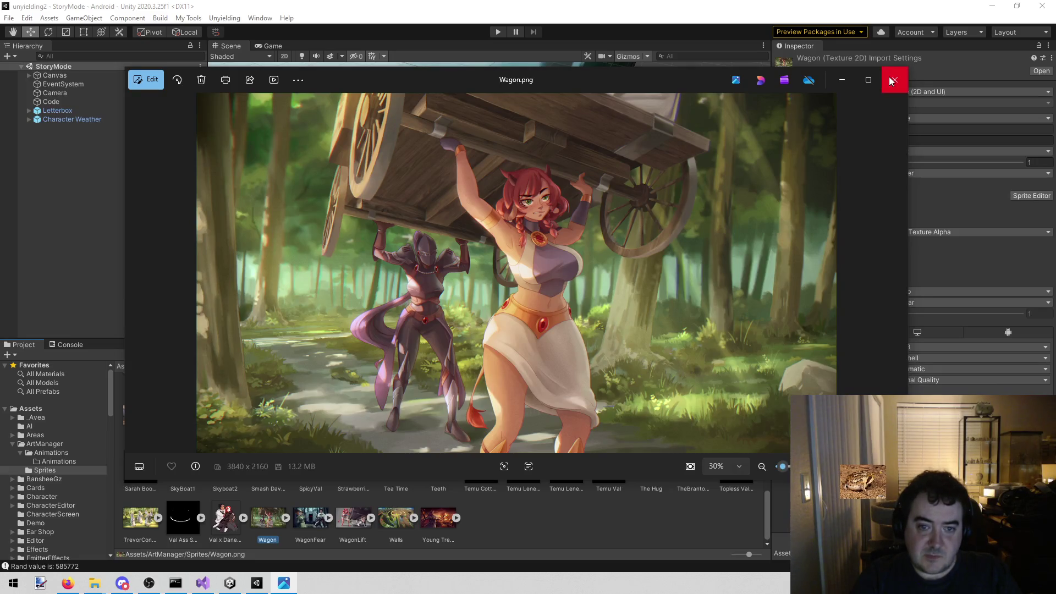
{"action": "left_click", "coordinate": [892, 82]}
{"action": "scroll", "coordinate": [372, 446], "scroll_direction": "up", "scroll_amount": 15}
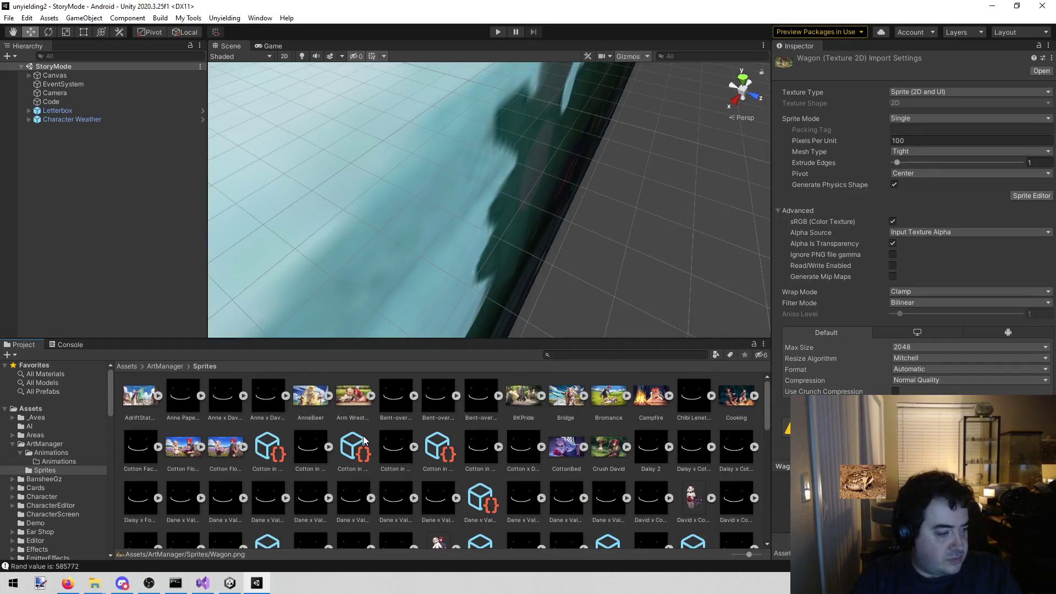
{"action": "scroll", "coordinate": [360, 438], "scroll_direction": "down", "scroll_amount": 15}
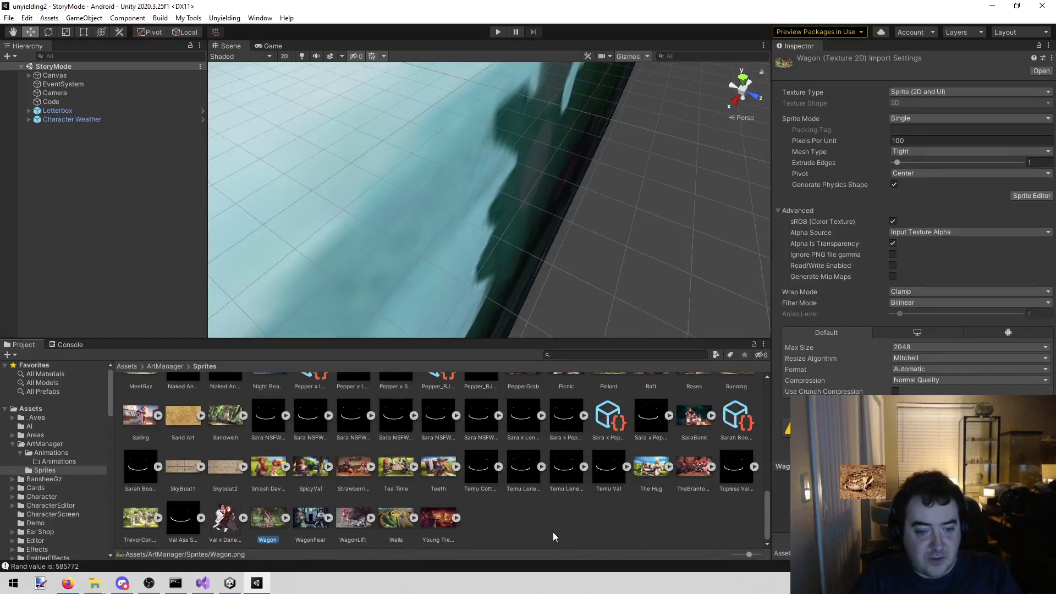
{"action": "left_click", "coordinate": [546, 534]}
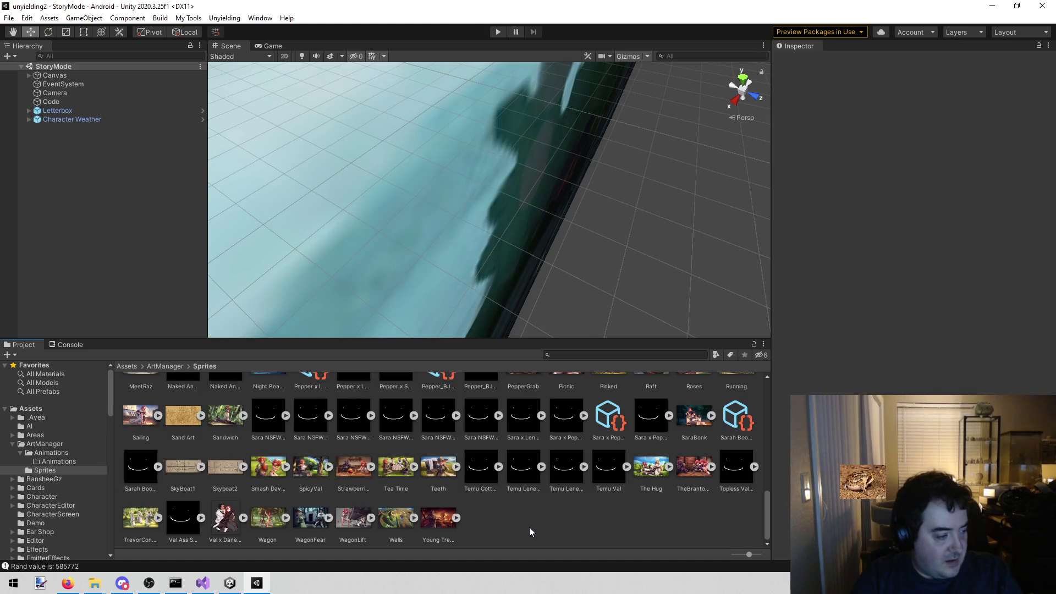
{"action": "scroll", "coordinate": [503, 534], "scroll_direction": "up", "scroll_amount": 10}
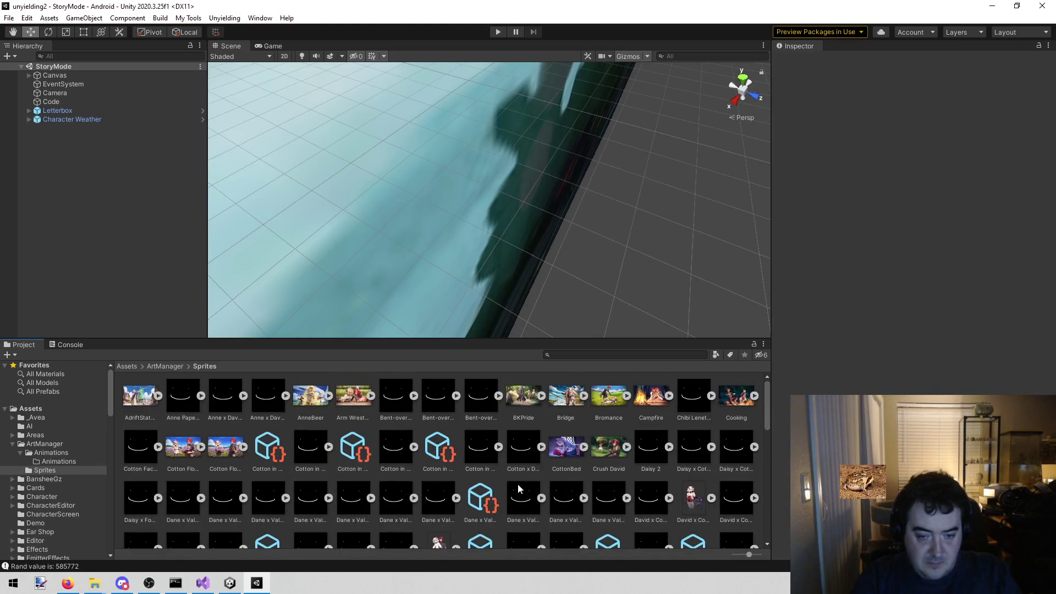
{"action": "scroll", "coordinate": [512, 495], "scroll_direction": "down", "scroll_amount": 15}
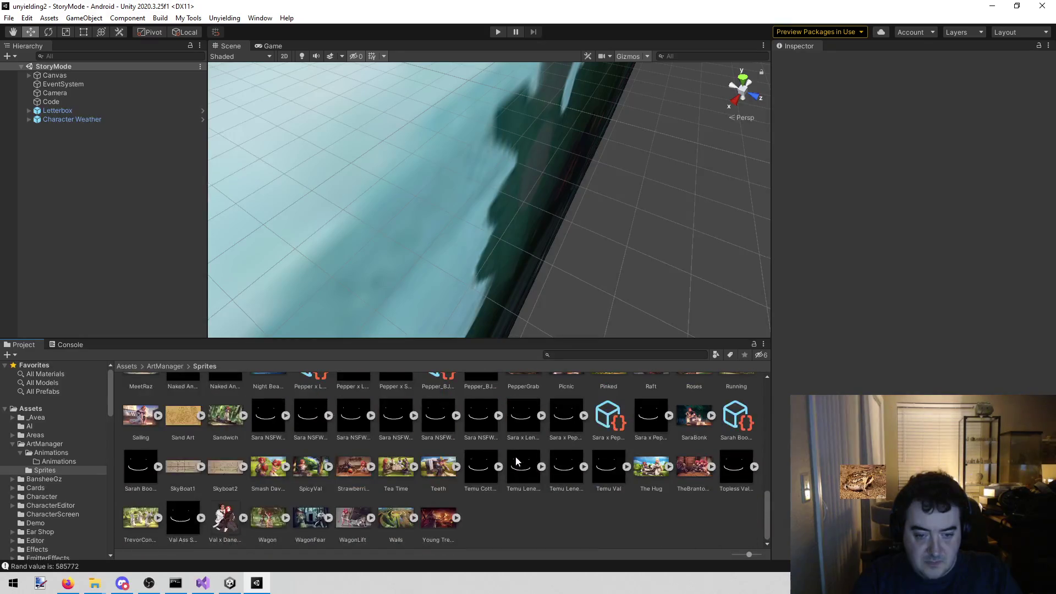
{"action": "scroll", "coordinate": [516, 457], "scroll_direction": "up", "scroll_amount": 5}
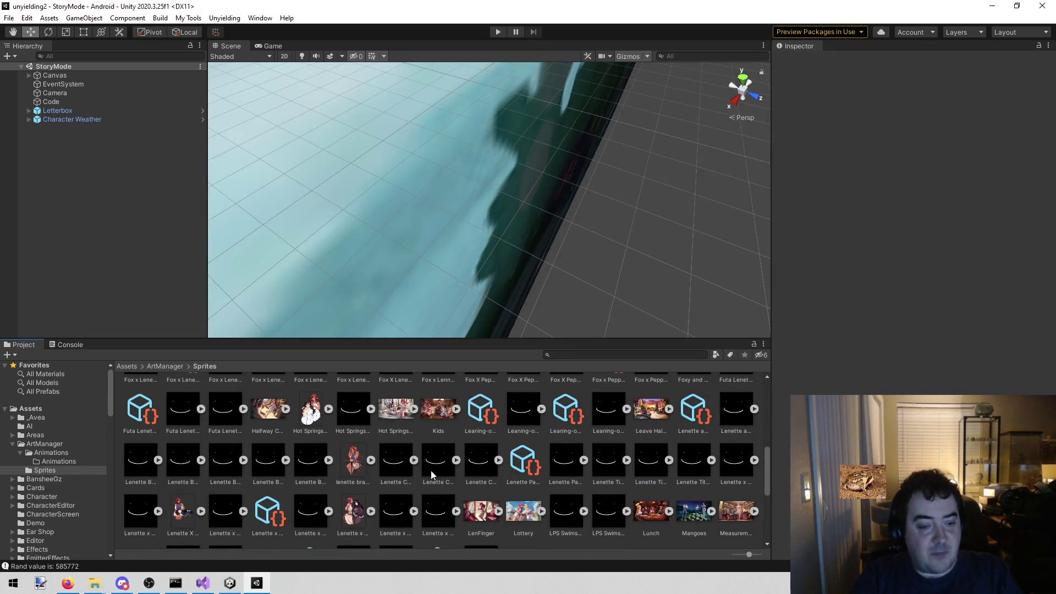
{"action": "scroll", "coordinate": [429, 468], "scroll_direction": "up", "scroll_amount": 5}
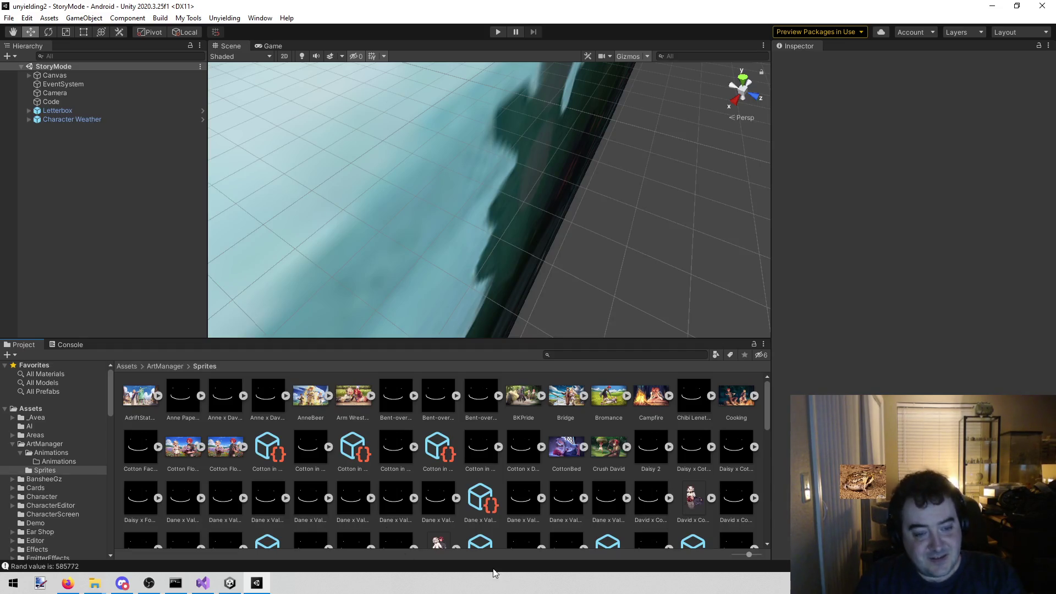
{"action": "scroll", "coordinate": [481, 430], "scroll_direction": "down", "scroll_amount": 10}
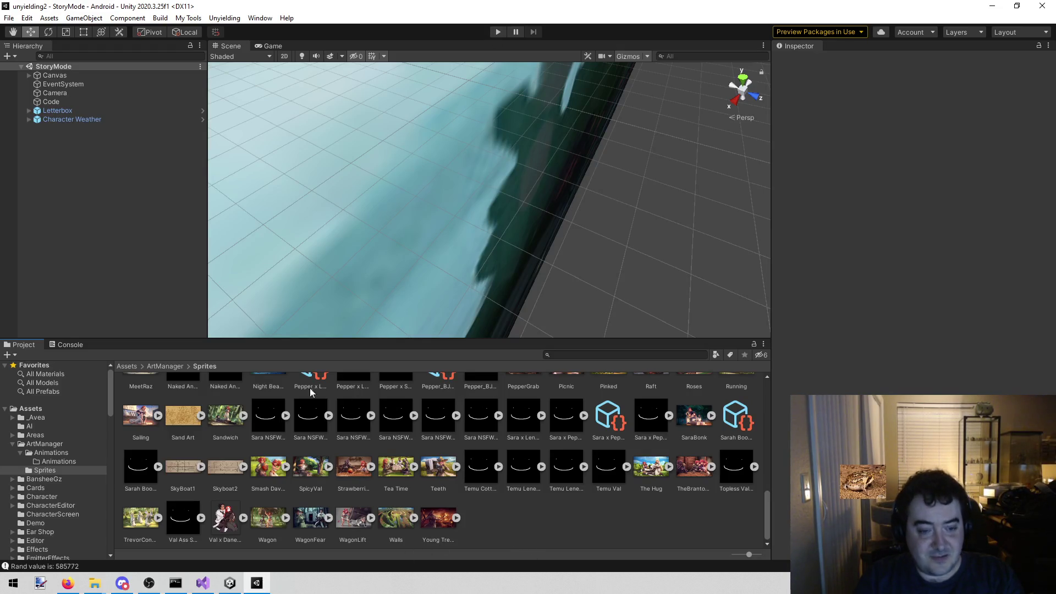
{"action": "scroll", "coordinate": [288, 429], "scroll_direction": "up", "scroll_amount": 10}
{"action": "left_click", "coordinate": [583, 354]}
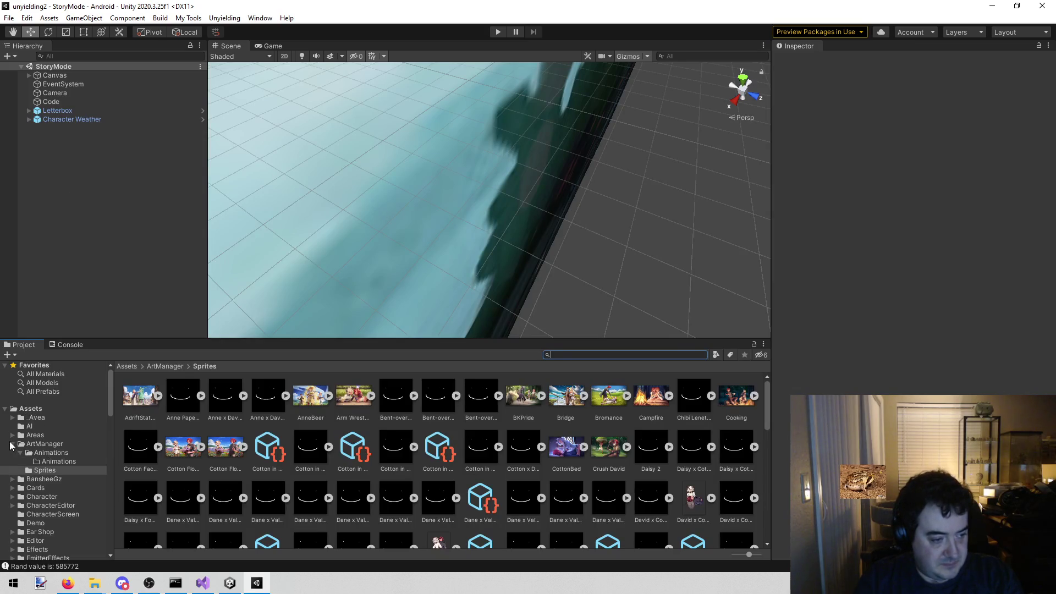
Collapse ArtManager, search 'grass', select the Grass Tile definition and ping its GrassTile main deco
{"action": "left_click", "coordinate": [11, 445]}
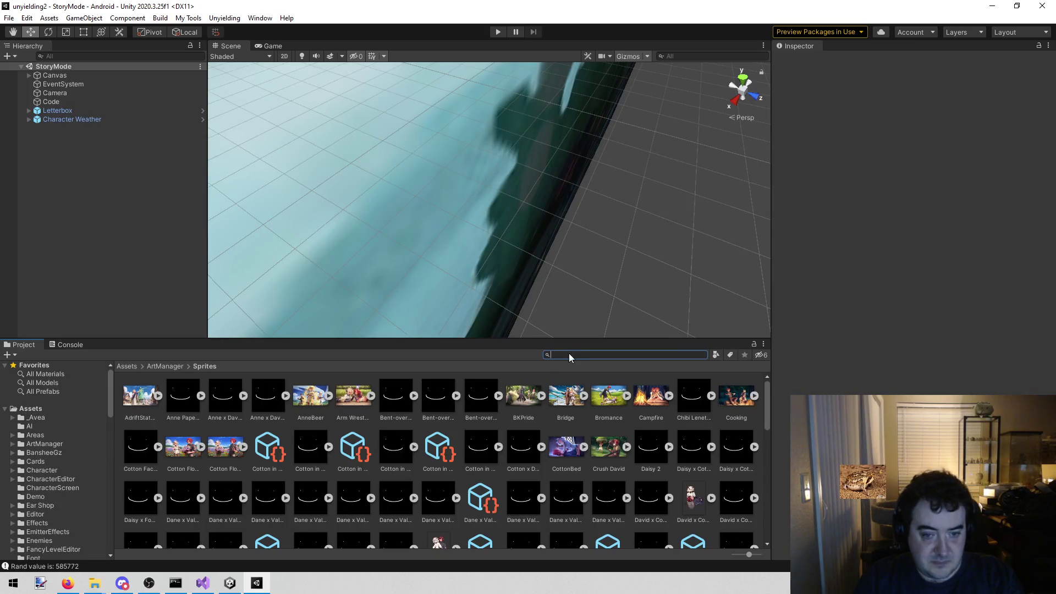
{"action": "type", "text": "grass"}
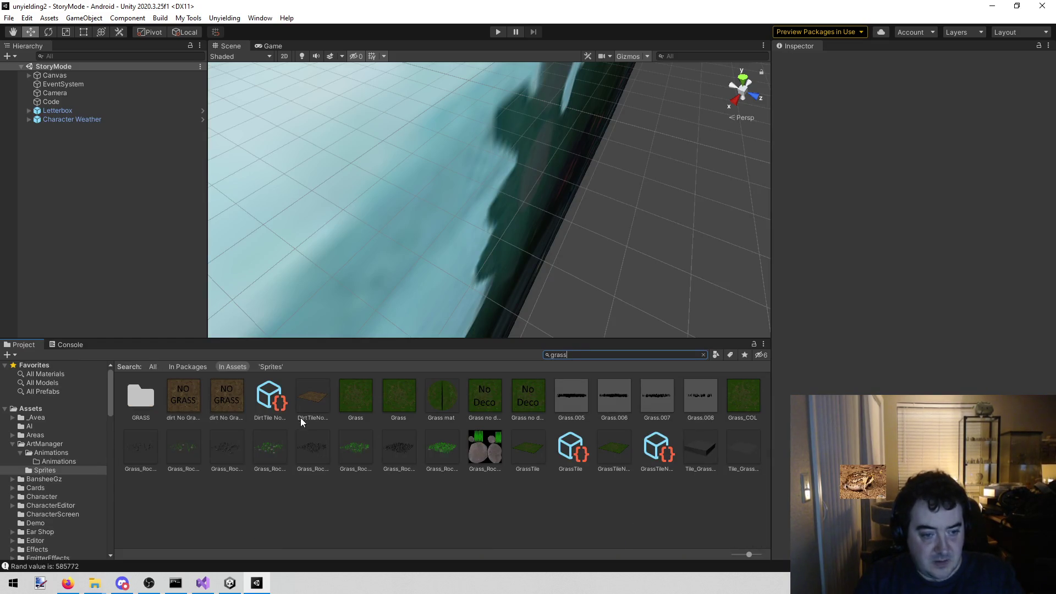
{"action": "left_click", "coordinate": [569, 455]}
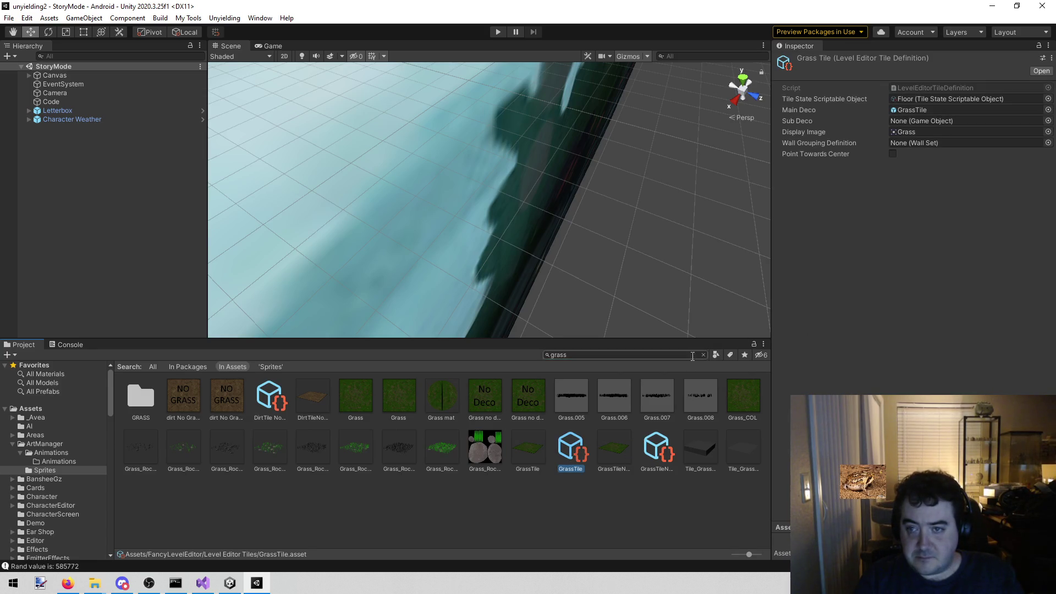
{"action": "left_click", "coordinate": [909, 108]}
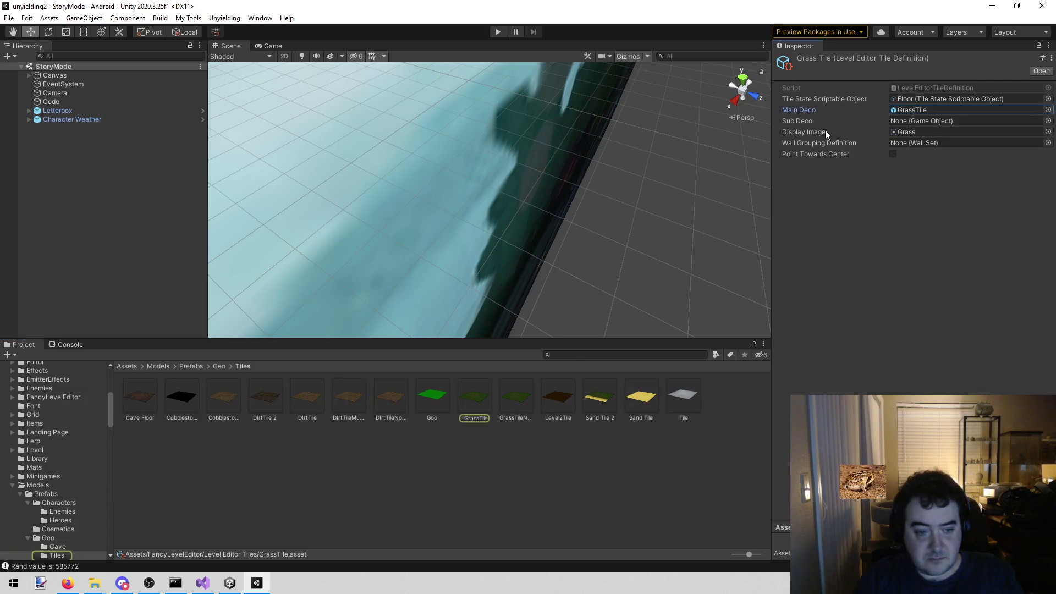
Inspect GrassTile's Auto Decorators: Grass_Rocks_1–2 at 1, None at 20, Mushrooms_1–4 at 2
{"action": "left_click", "coordinate": [465, 396]}
{"action": "scroll", "coordinate": [902, 345], "scroll_direction": "down", "scroll_amount": 10}
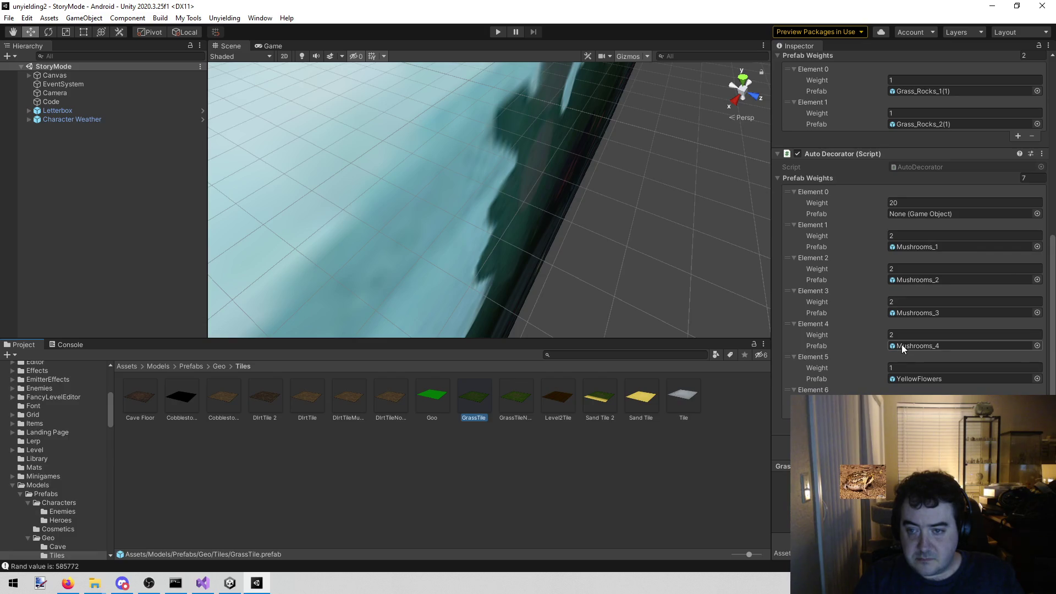
{"action": "scroll", "coordinate": [871, 351], "scroll_direction": "up", "scroll_amount": 3}
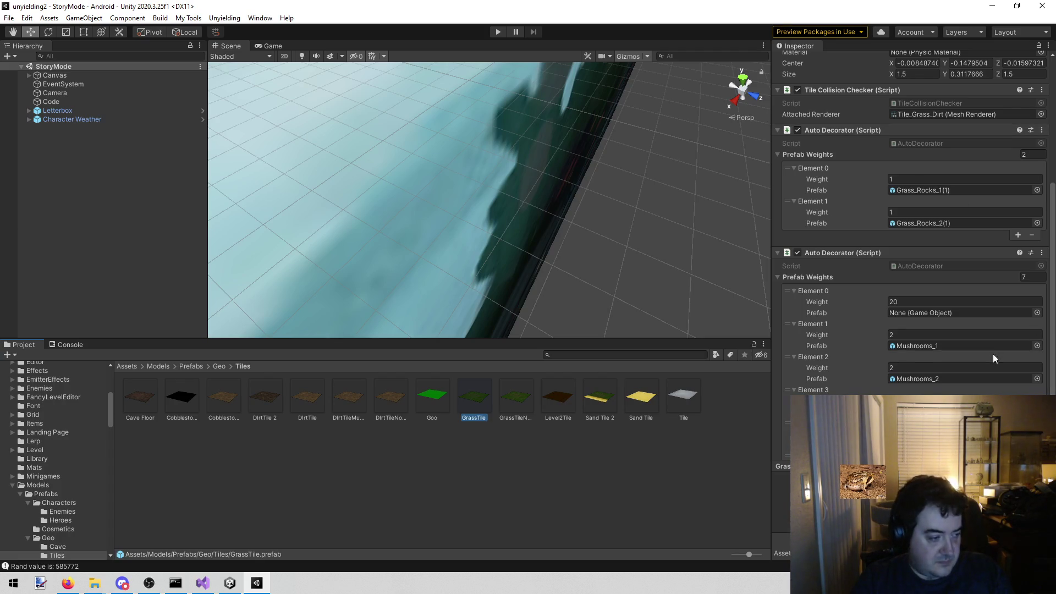
{"action": "scroll", "coordinate": [941, 384], "scroll_direction": "down", "scroll_amount": 3}
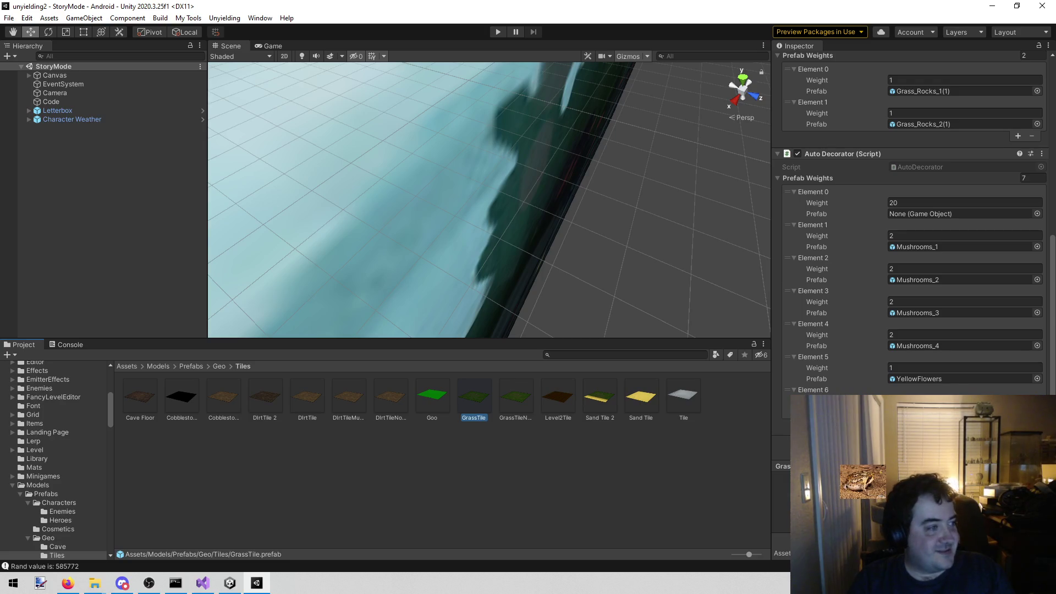
{"action": "key", "text": "alt+Tab"}
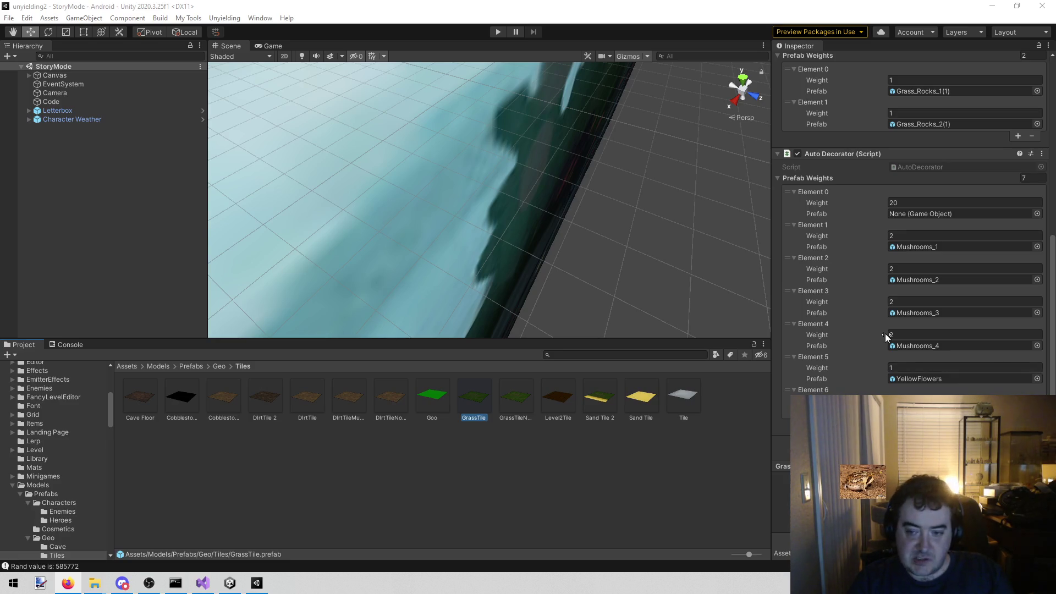
{"action": "scroll", "coordinate": [889, 335], "scroll_direction": "up", "scroll_amount": 5}
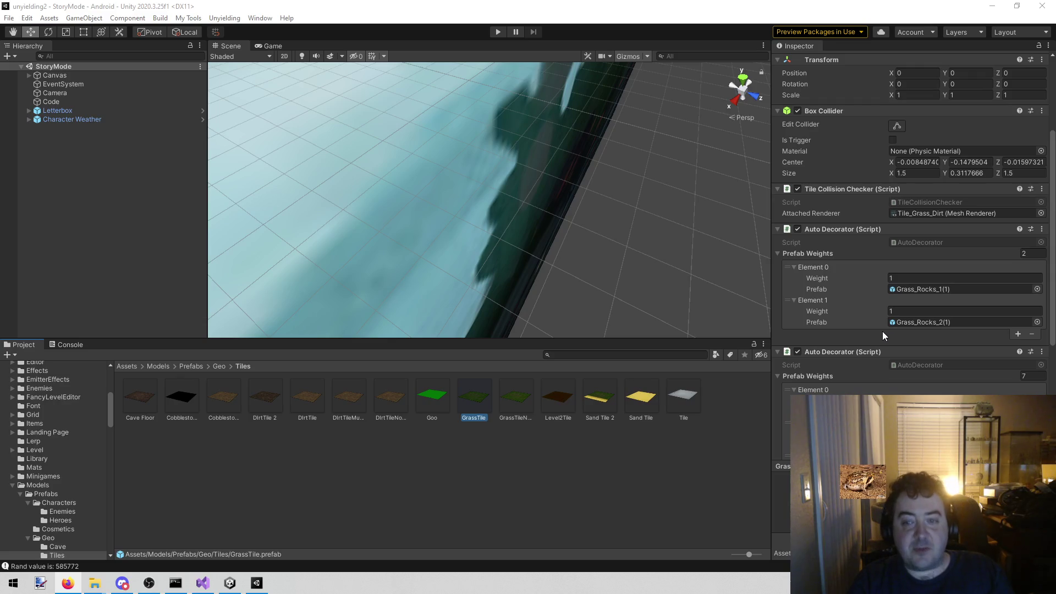
{"action": "scroll", "coordinate": [883, 334], "scroll_direction": "down", "scroll_amount": 5}
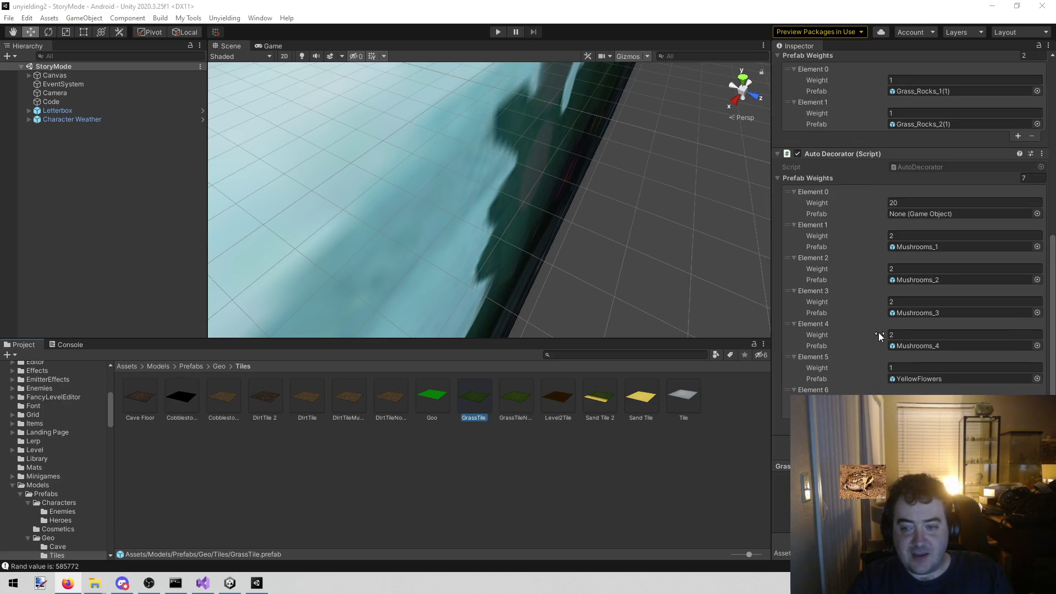
{"action": "scroll", "coordinate": [879, 335], "scroll_direction": "up", "scroll_amount": 3}
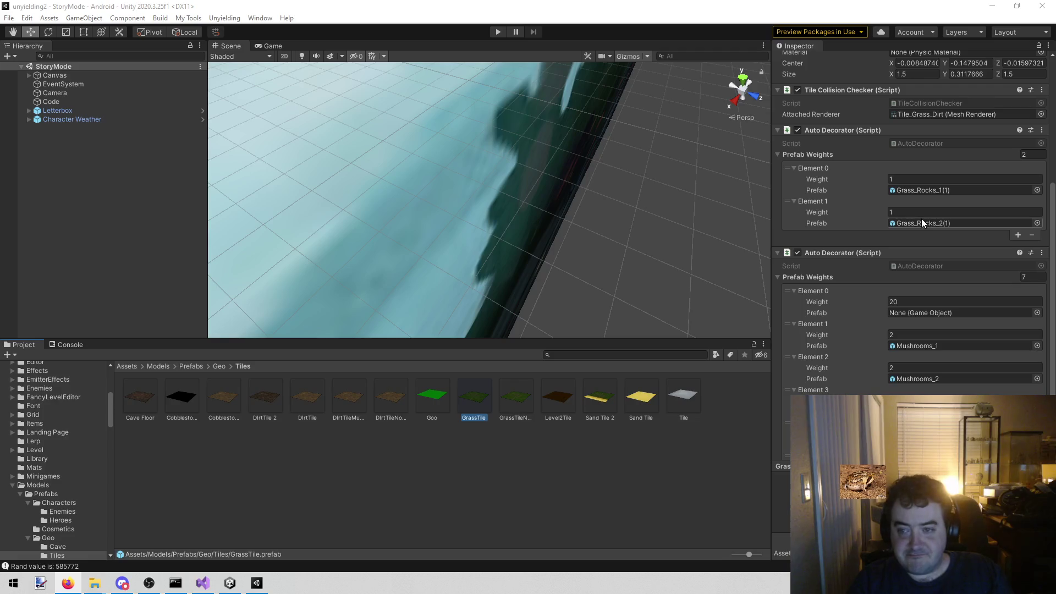
Ping Mushrooms_1 in TEST/GRASS and inspect the Mushrooms_1 and Mushrooms_2 models and prefab
{"action": "left_click", "coordinate": [916, 345]}
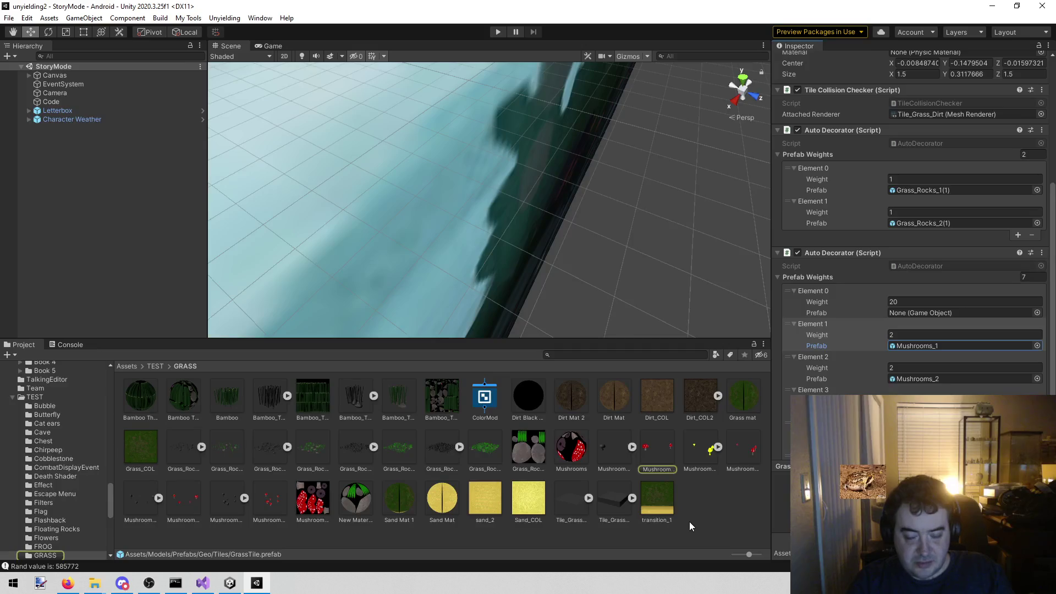
{"action": "left_click", "coordinate": [689, 457]}
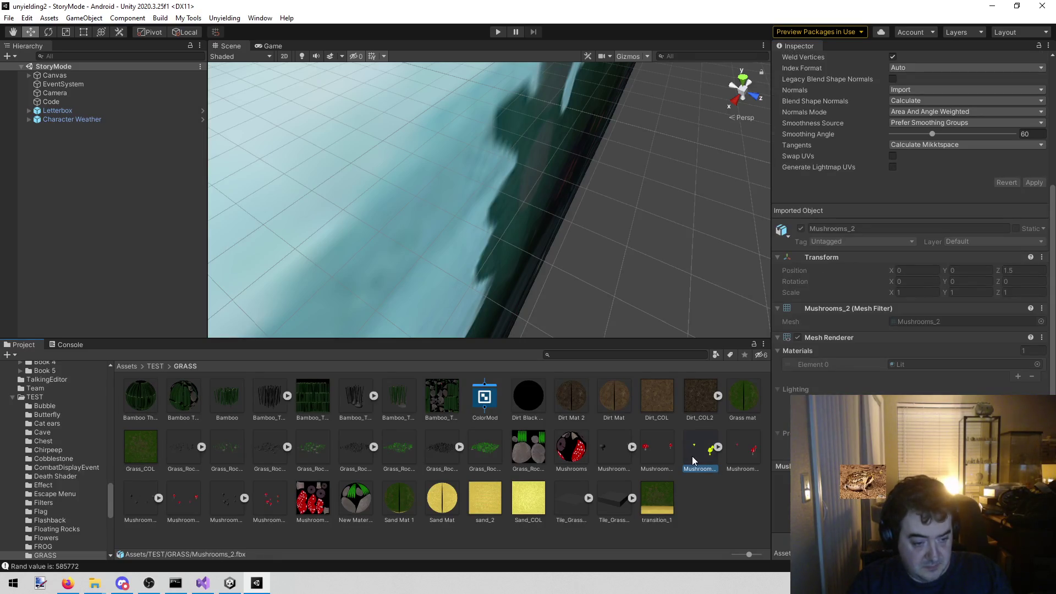
{"action": "left_click", "coordinate": [658, 456]}
{"action": "left_click", "coordinate": [622, 451]}
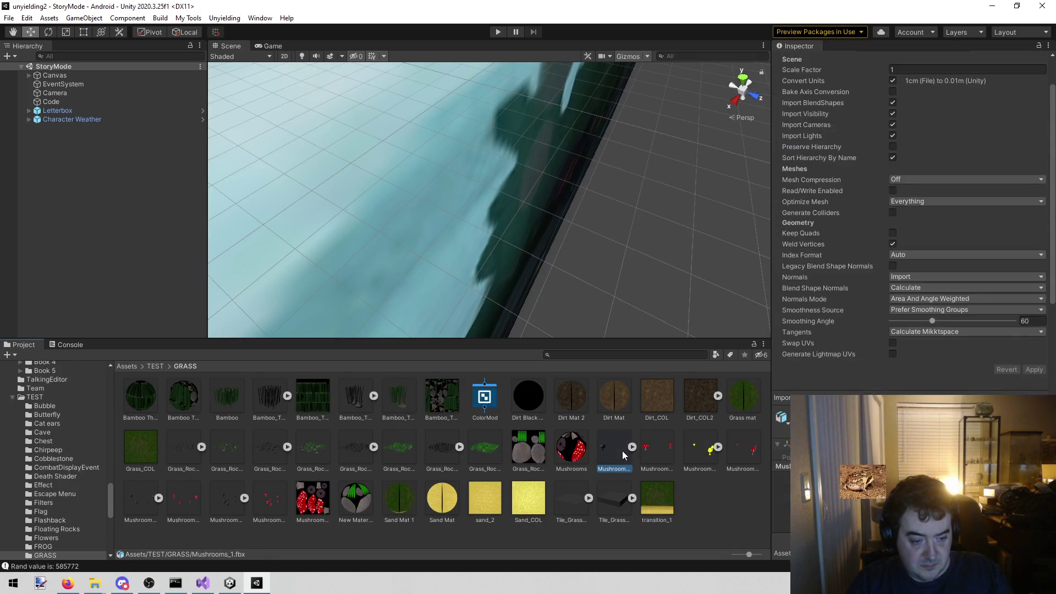
{"action": "left_click", "coordinate": [656, 456]}
{"action": "left_click", "coordinate": [750, 462]}
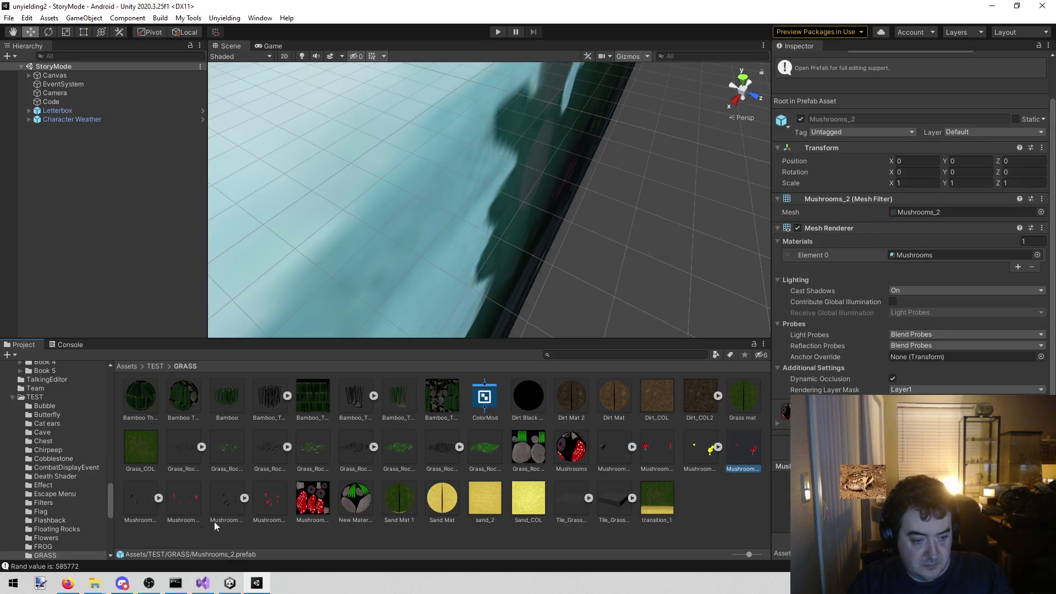
Check the Mushrooms_3 and Mushrooms_4 assets and the Mushrooms material's Unlit/Texture shader
{"action": "left_click", "coordinate": [275, 514]}
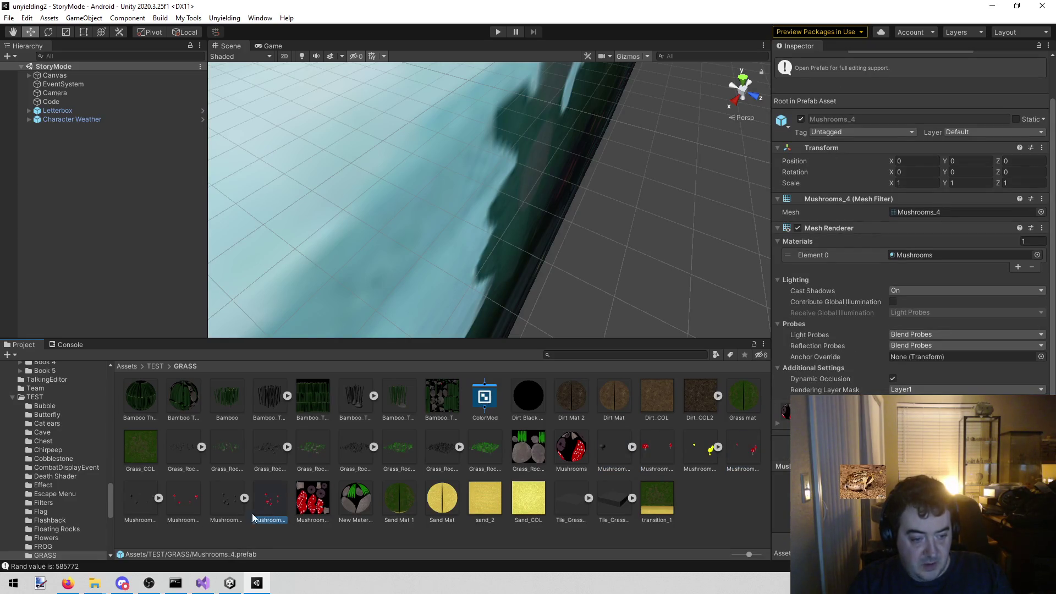
{"action": "left_click", "coordinate": [238, 516]}
{"action": "left_click", "coordinate": [195, 515]}
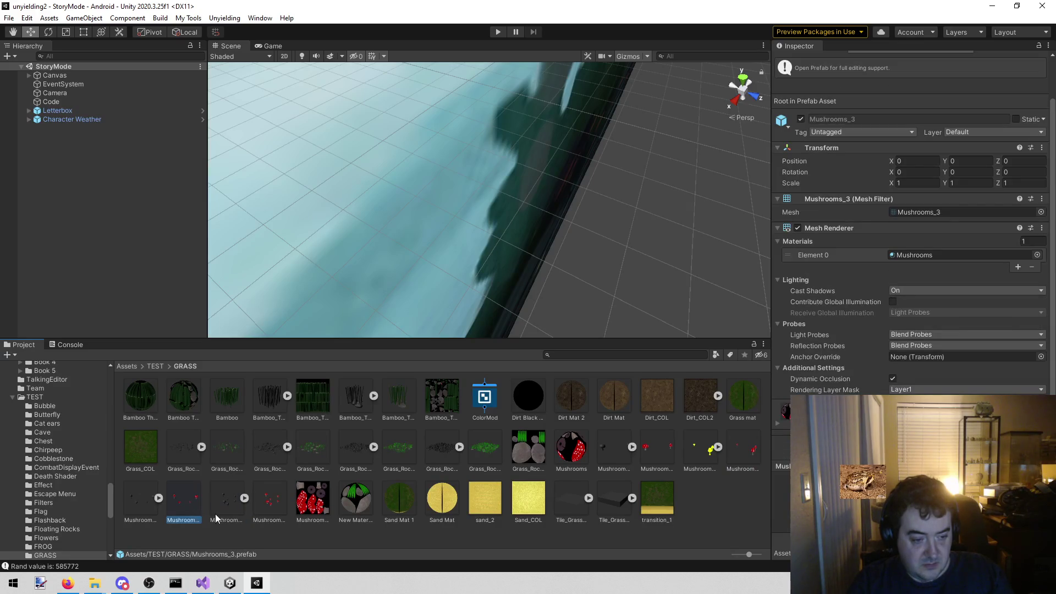
{"action": "left_click", "coordinate": [216, 516]}
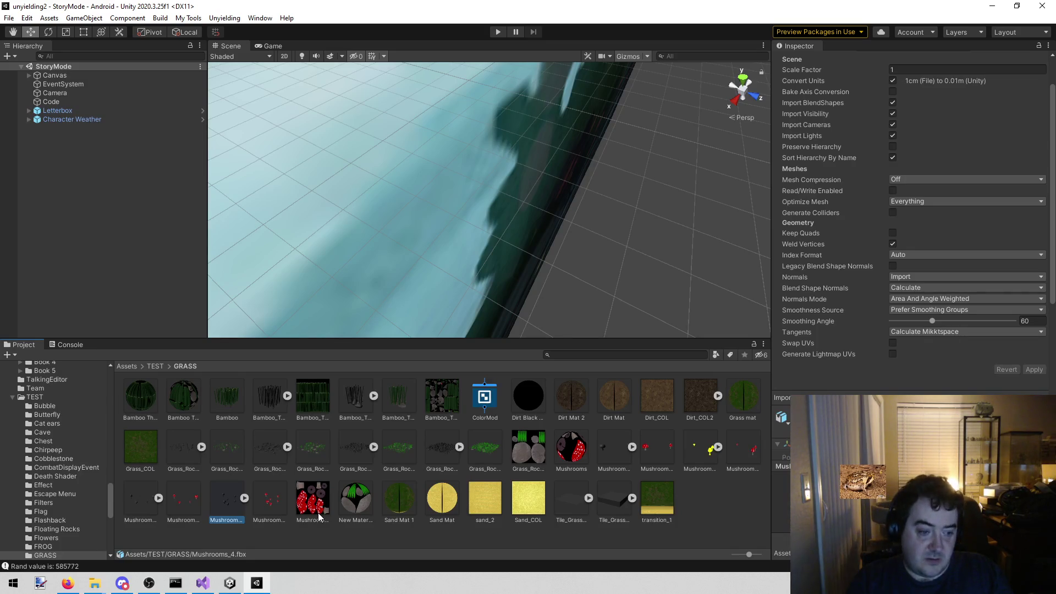
{"action": "left_click", "coordinate": [562, 452]}
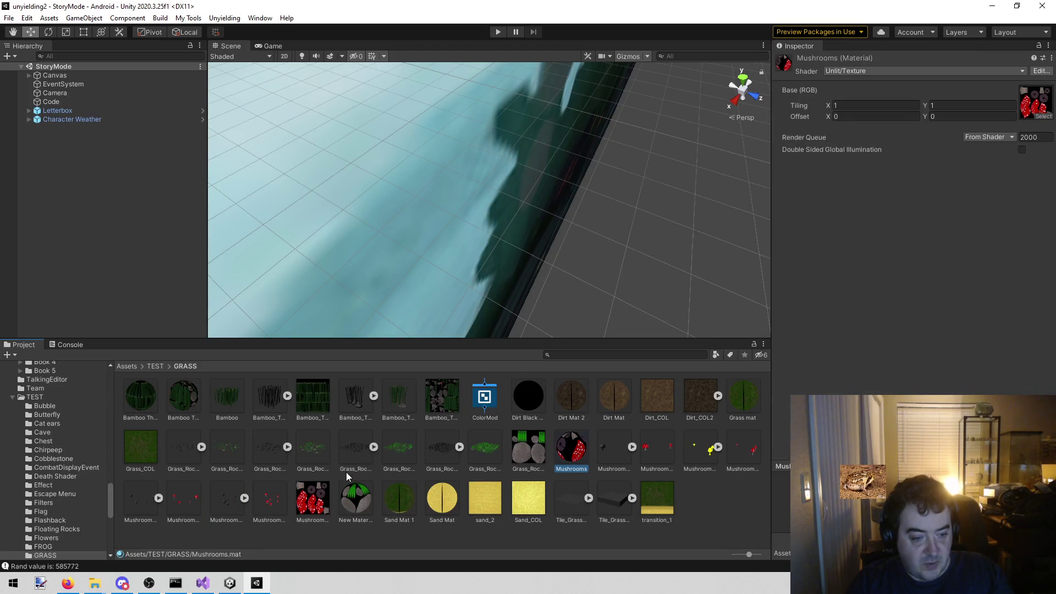
{"action": "left_click", "coordinate": [307, 507]}
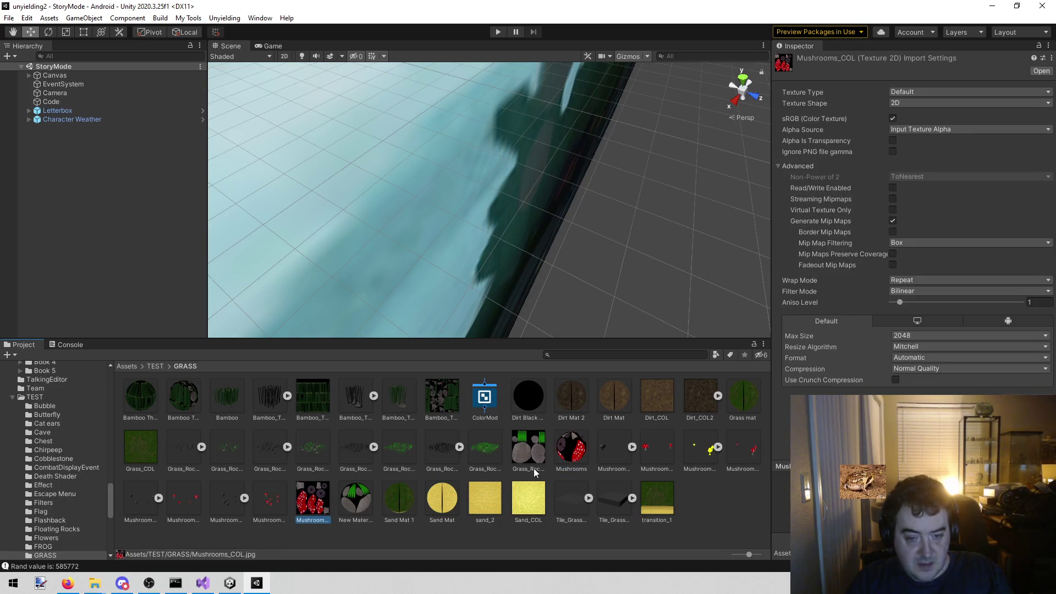
{"action": "left_click", "coordinate": [648, 455]}
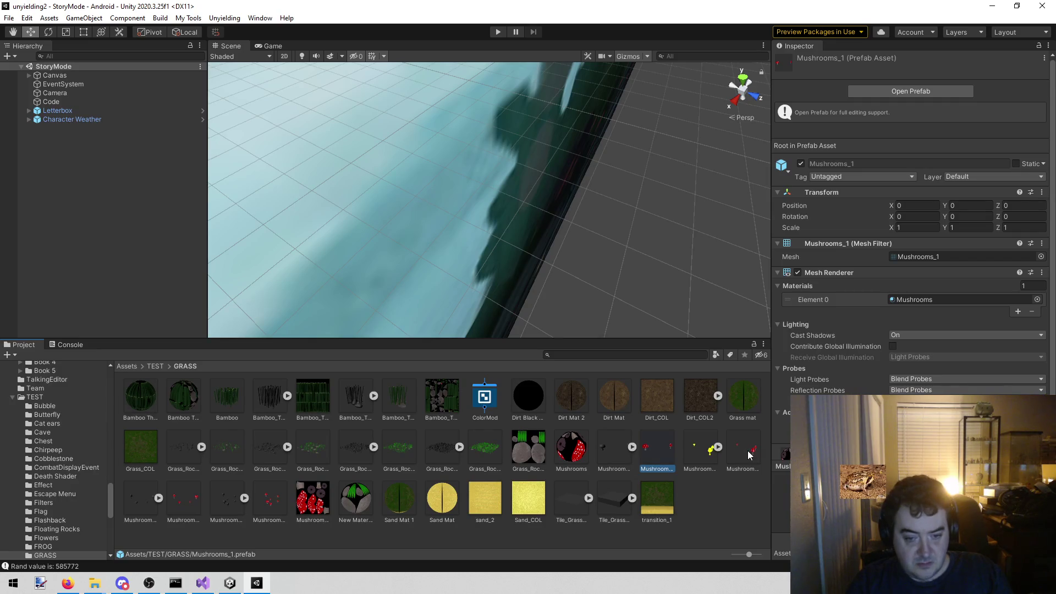
{"action": "left_click", "coordinate": [298, 513]}
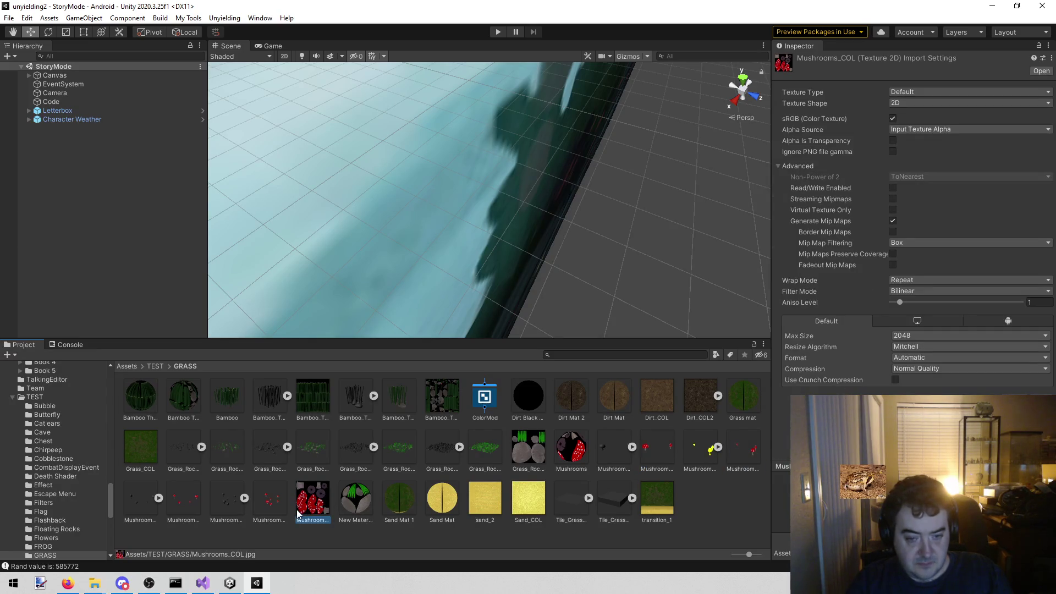
{"action": "left_click", "coordinate": [572, 452]}
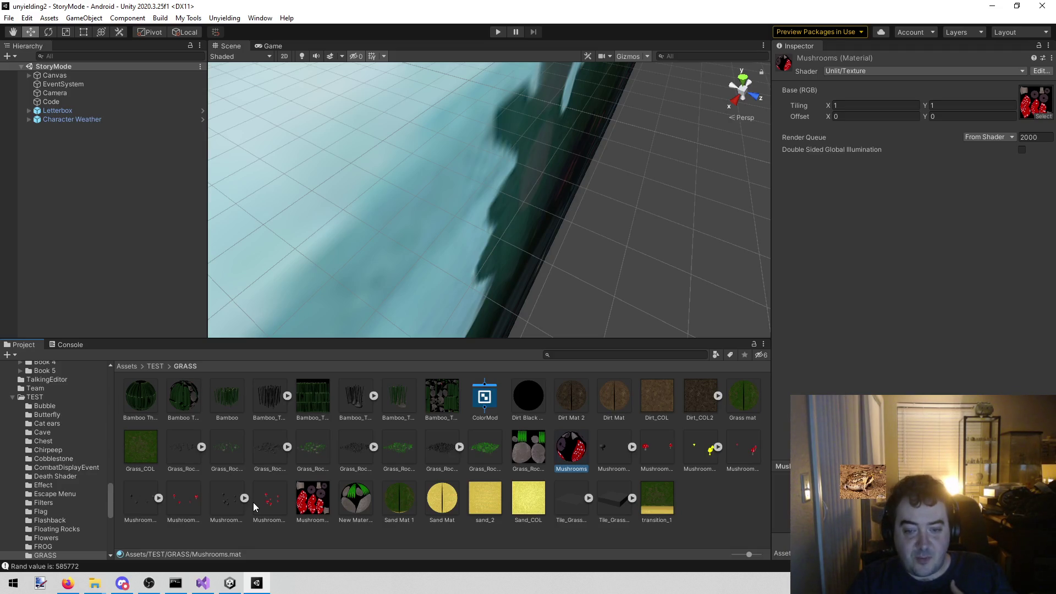
{"action": "left_click", "coordinate": [701, 458]}
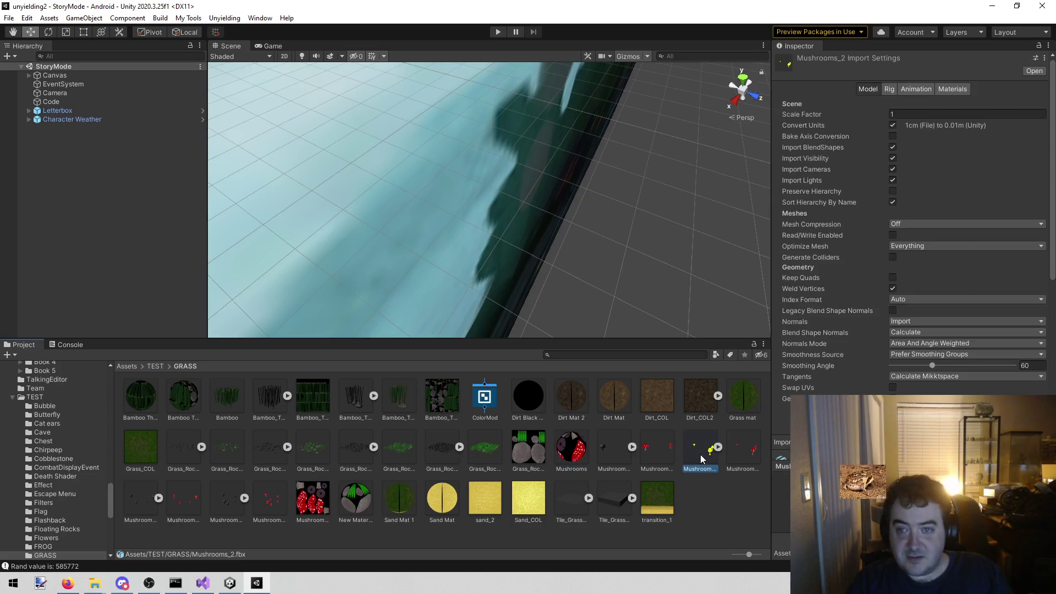
{"action": "left_click", "coordinate": [742, 467]}
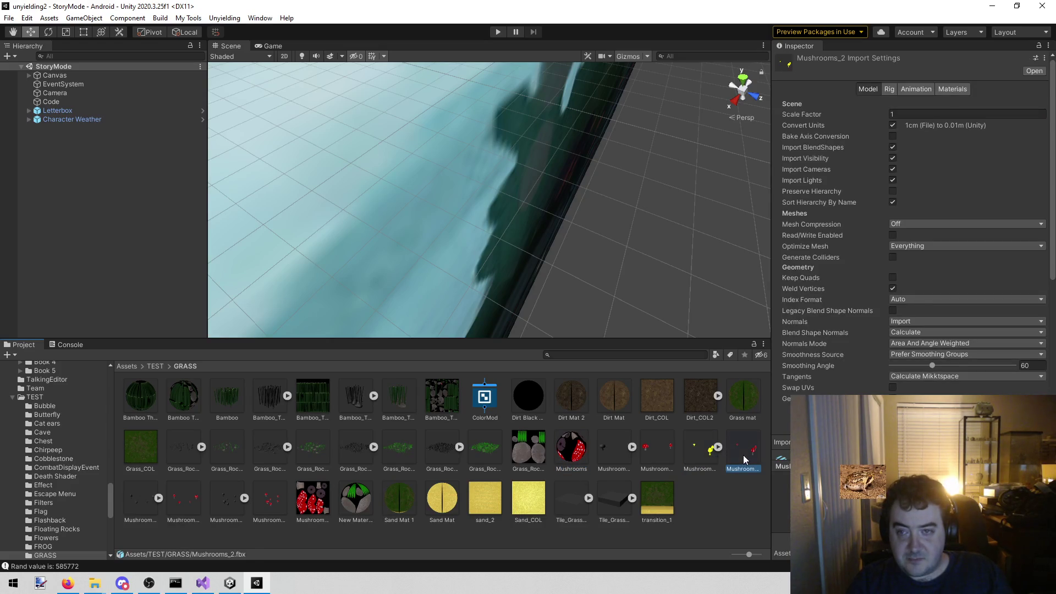
{"action": "left_click", "coordinate": [706, 455]}
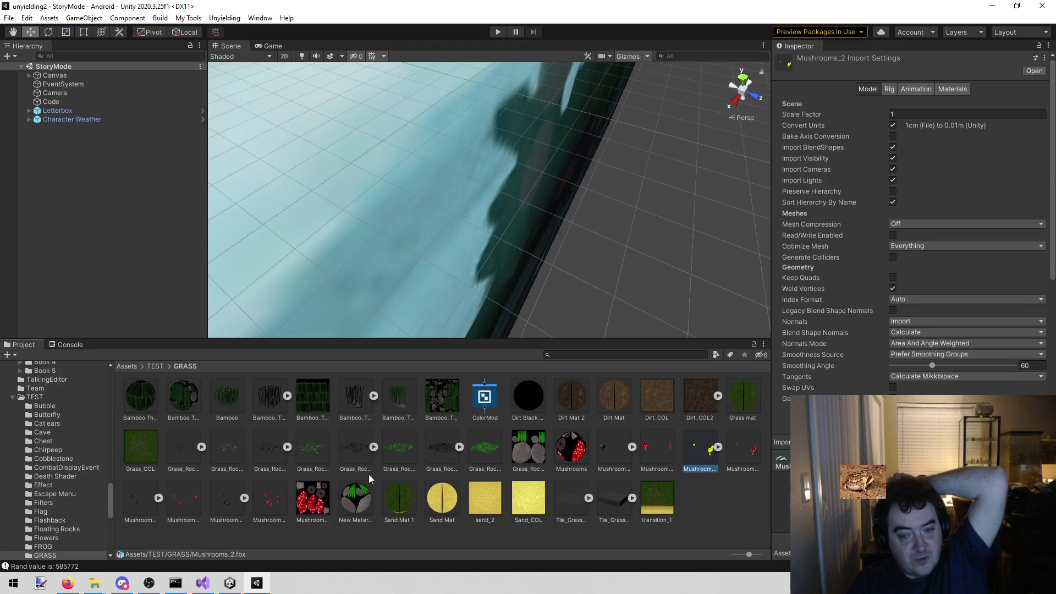
{"action": "left_click", "coordinate": [618, 455]}
{"action": "left_click", "coordinate": [667, 454]}
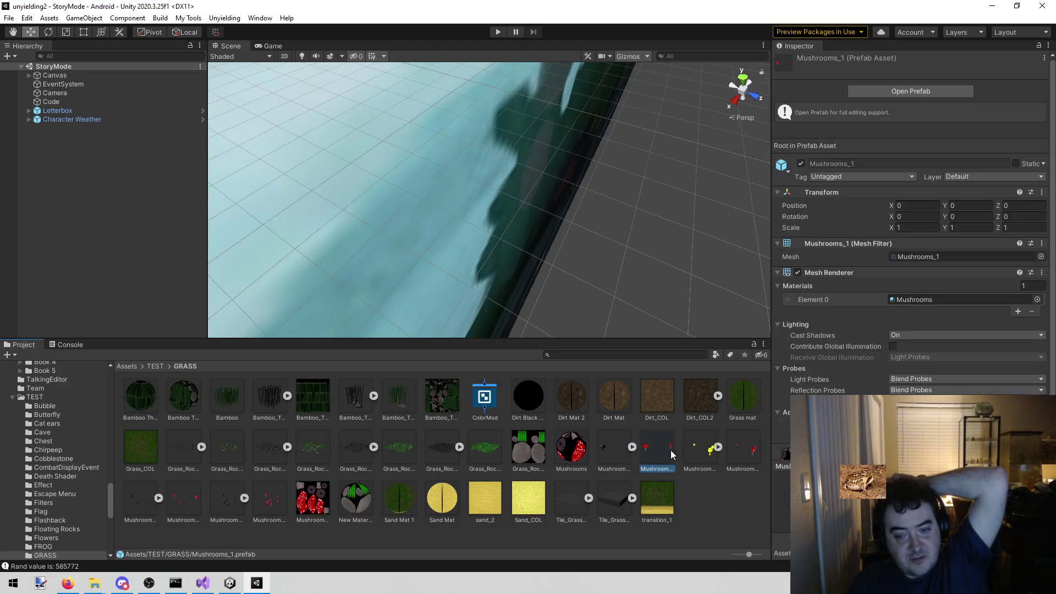
{"action": "left_click", "coordinate": [694, 455]}
{"action": "left_click", "coordinate": [749, 459]}
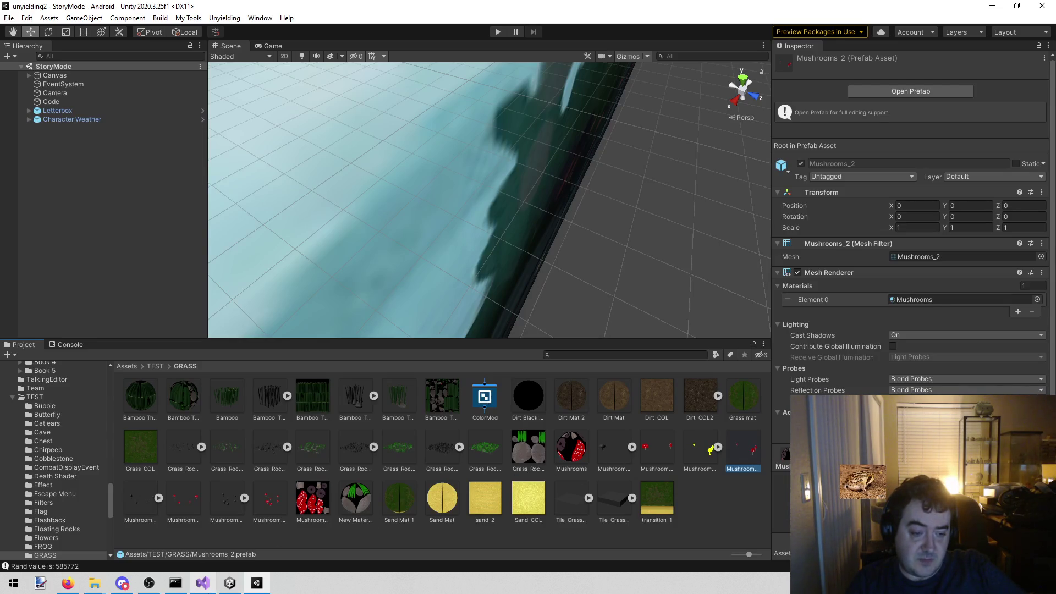
Look over the Mushrooms material's settings in the unyielding2 project
{"action": "left_click", "coordinate": [256, 582]}
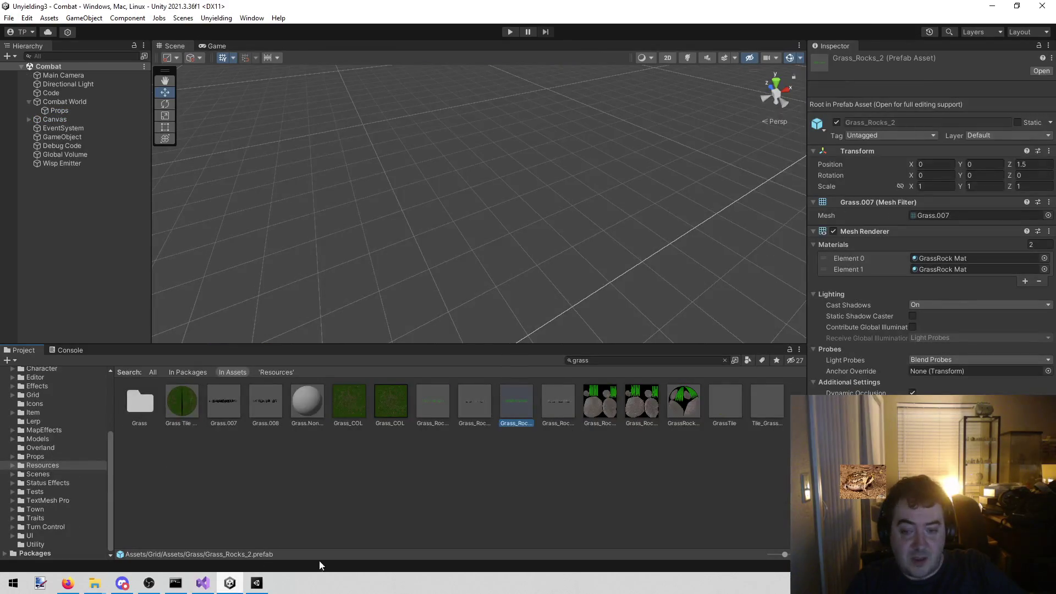
{"action": "left_click", "coordinate": [252, 583]}
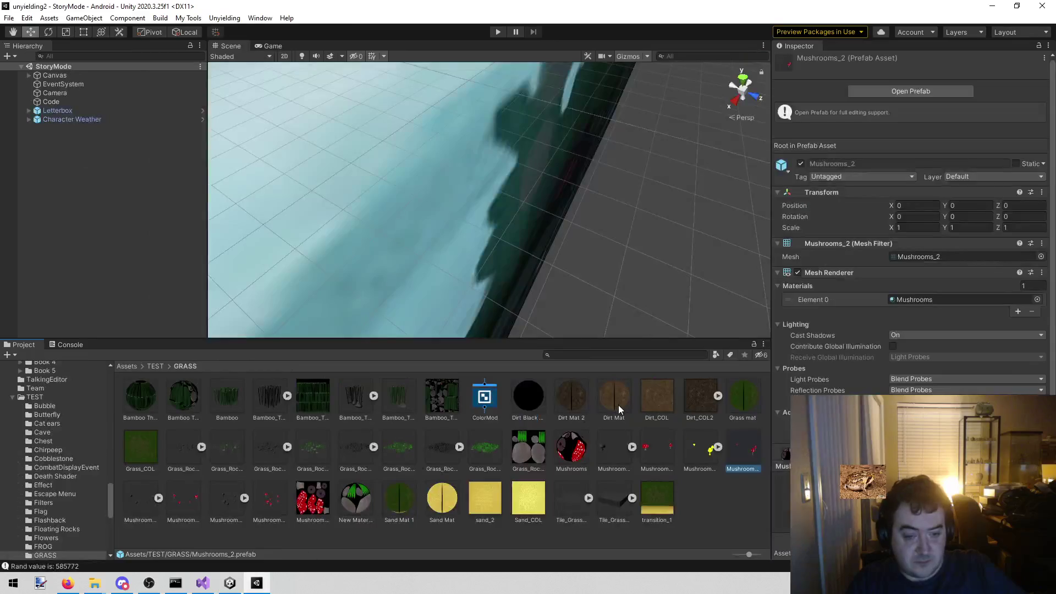
{"action": "left_click", "coordinate": [578, 464]}
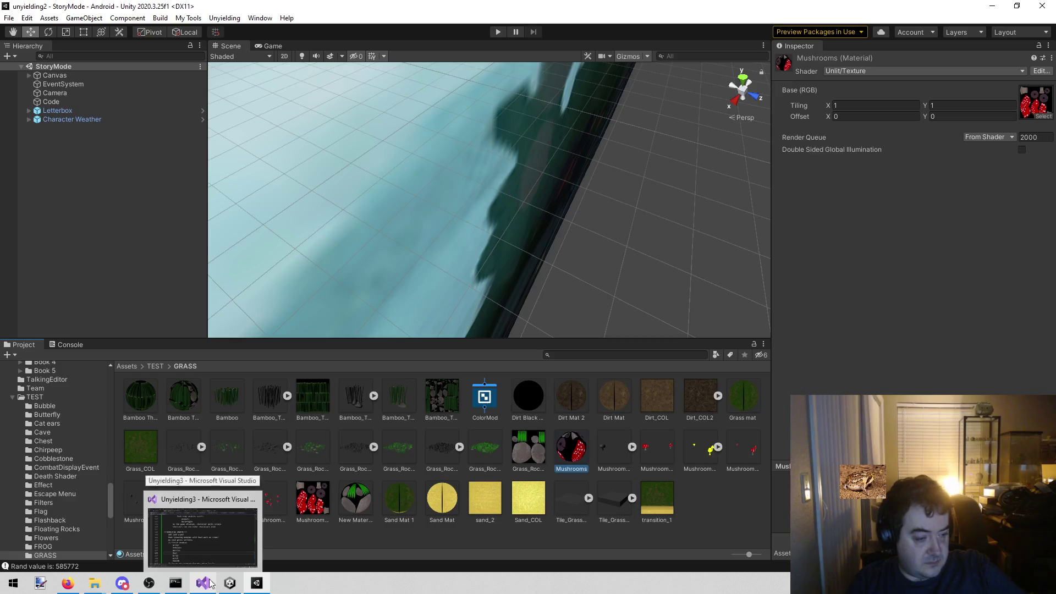
Bring the Unyielding3 project editor back to the front
{"action": "mouse_move", "coordinate": [257, 591]}
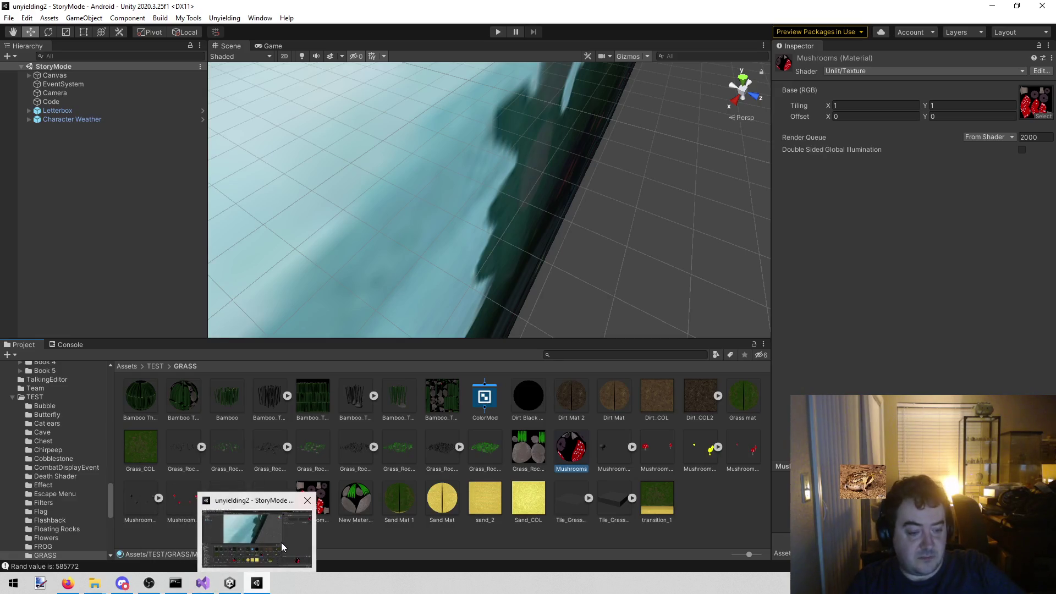
{"action": "left_click", "coordinate": [230, 583]}
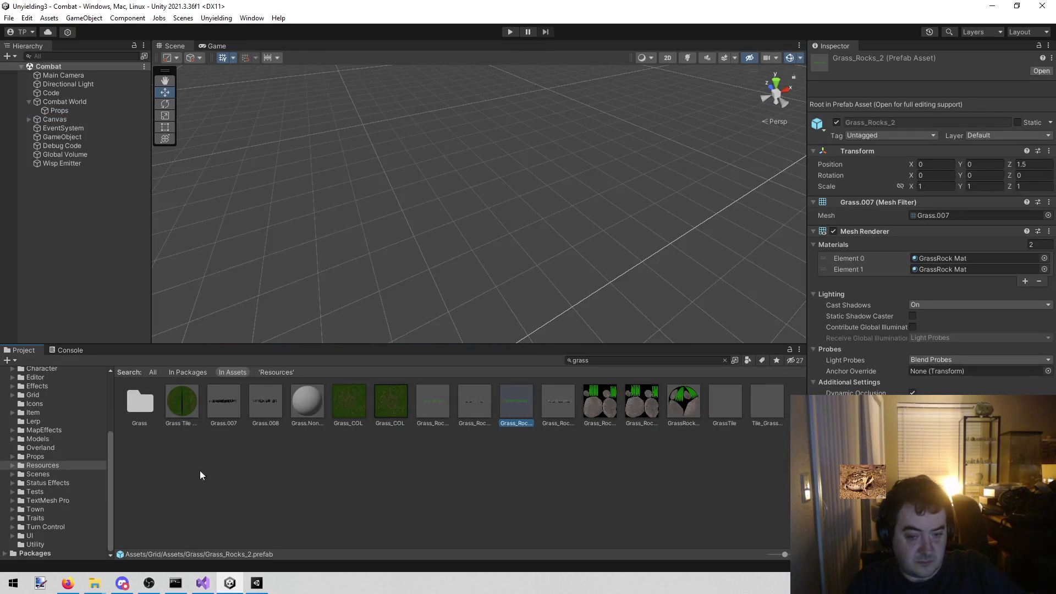
{"action": "scroll", "coordinate": [52, 466], "scroll_direction": "up", "scroll_amount": 3}
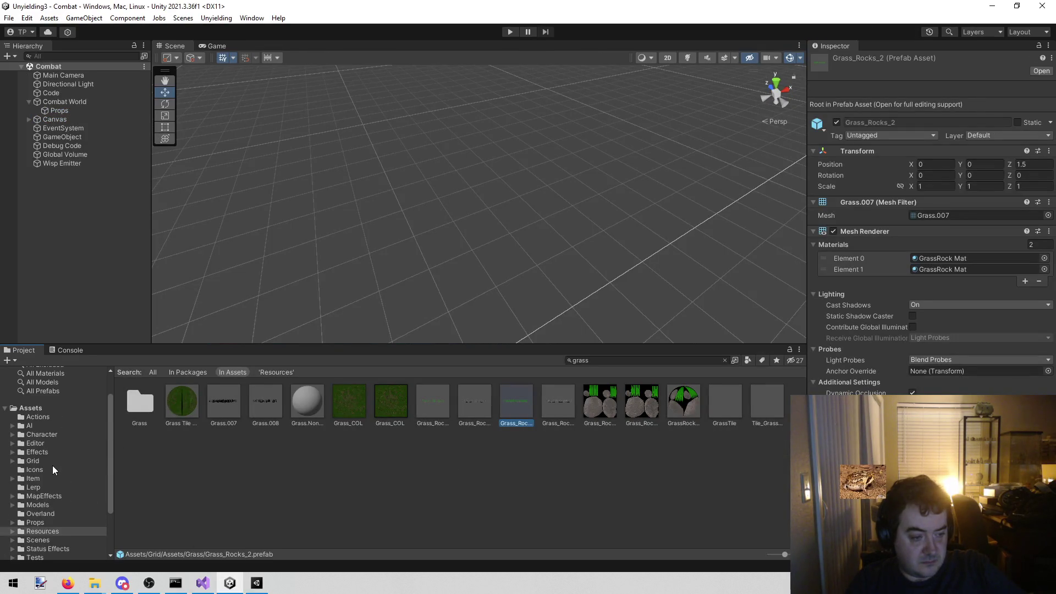
Make a new folder named MushroomTest in Assets and show it in File Explorer
{"action": "left_click", "coordinate": [57, 407]}
{"action": "right_click", "coordinate": [335, 520]}
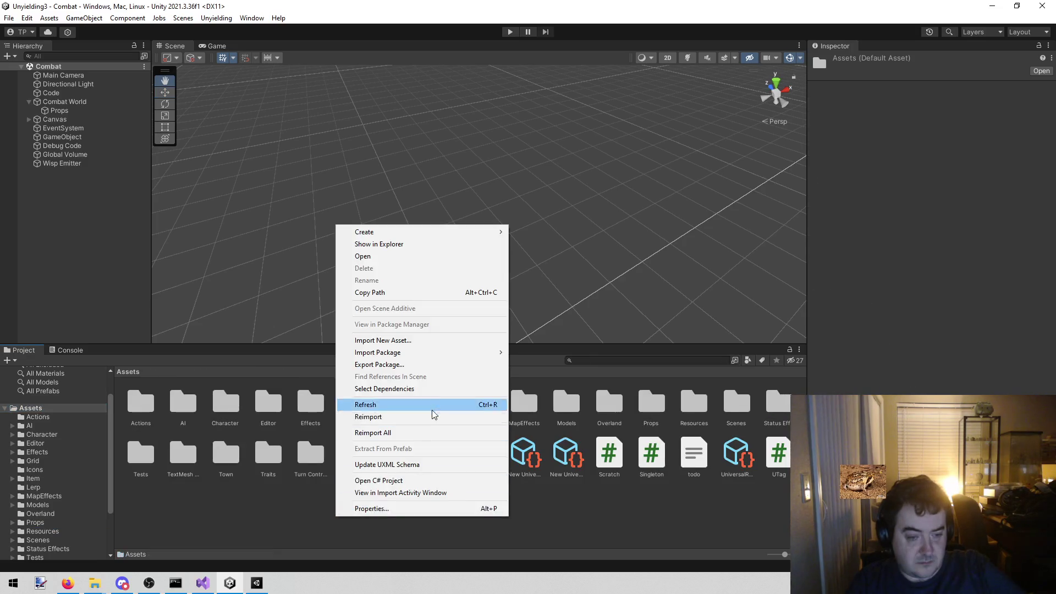
{"action": "mouse_move", "coordinate": [448, 233]}
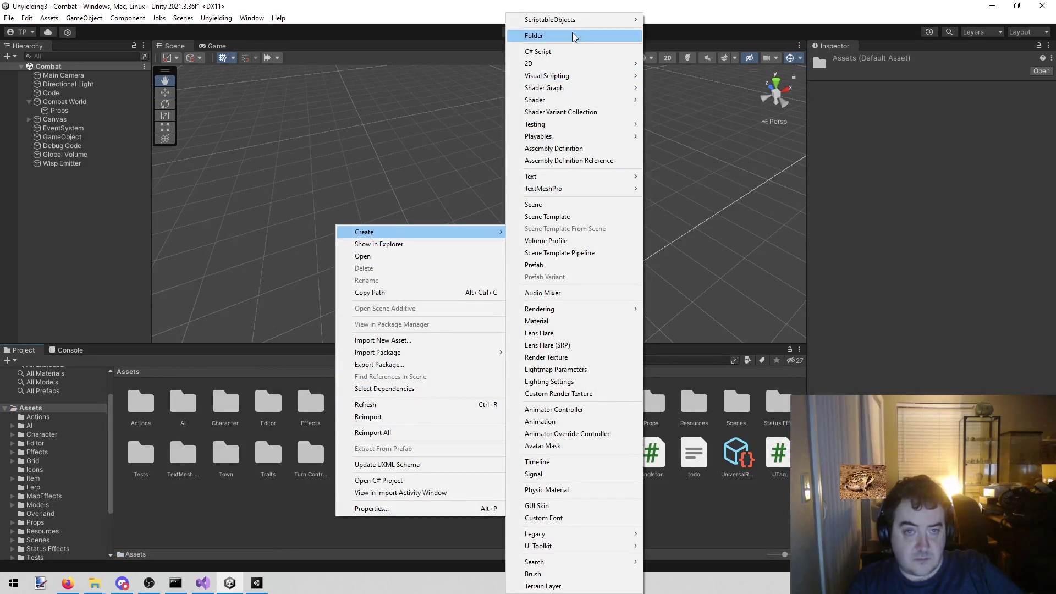
{"action": "left_click", "coordinate": [539, 36]}
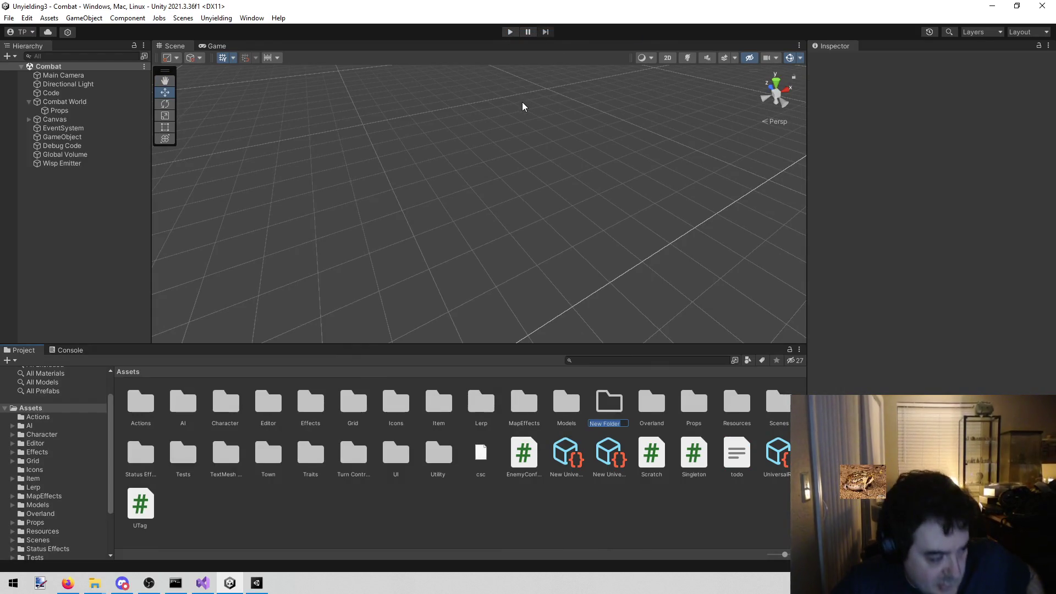
{"action": "key", "text": "BackSpace"}
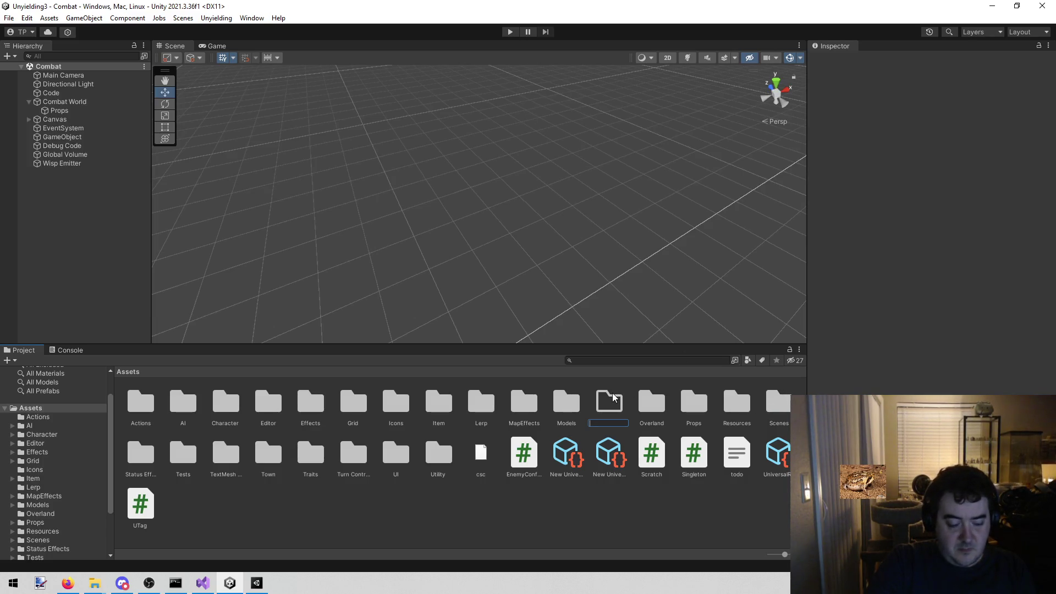
{"action": "type", "text": "MushroomTest"}
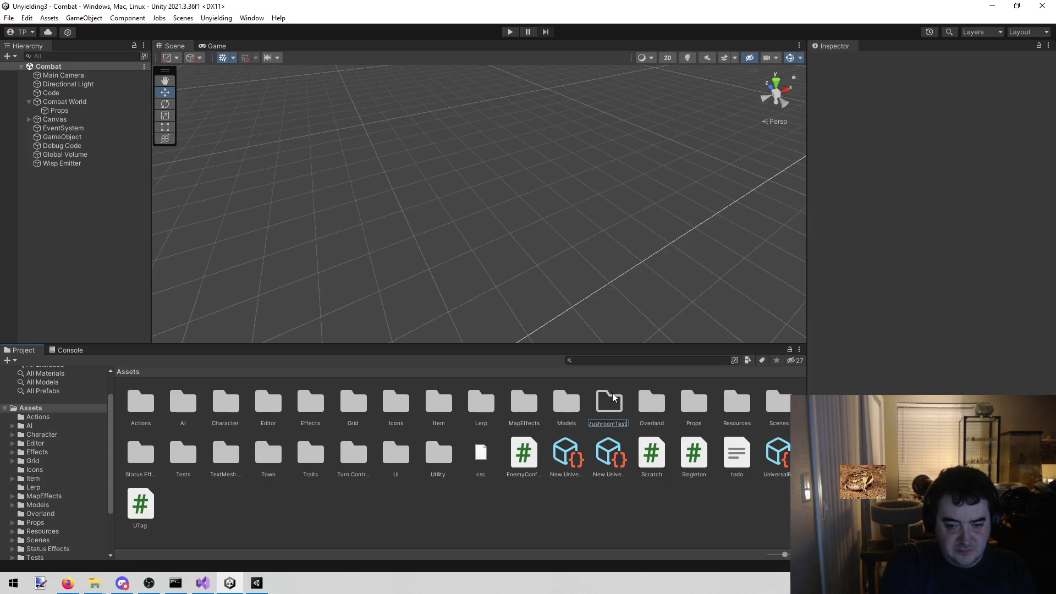
{"action": "key", "text": "Return"}
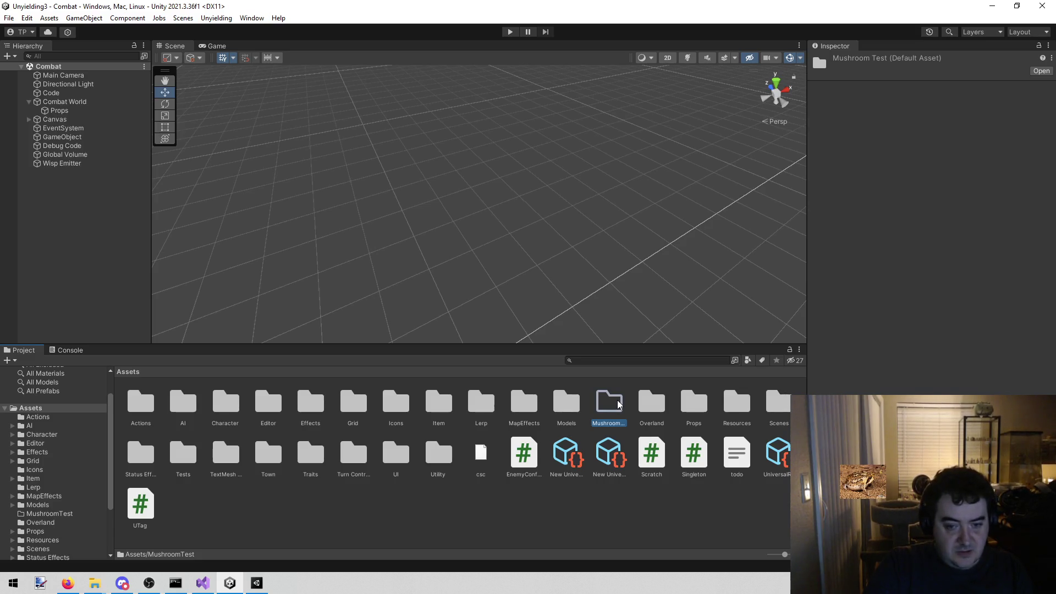
{"action": "right_click", "coordinate": [617, 405]}
{"action": "left_click", "coordinate": [678, 129]}
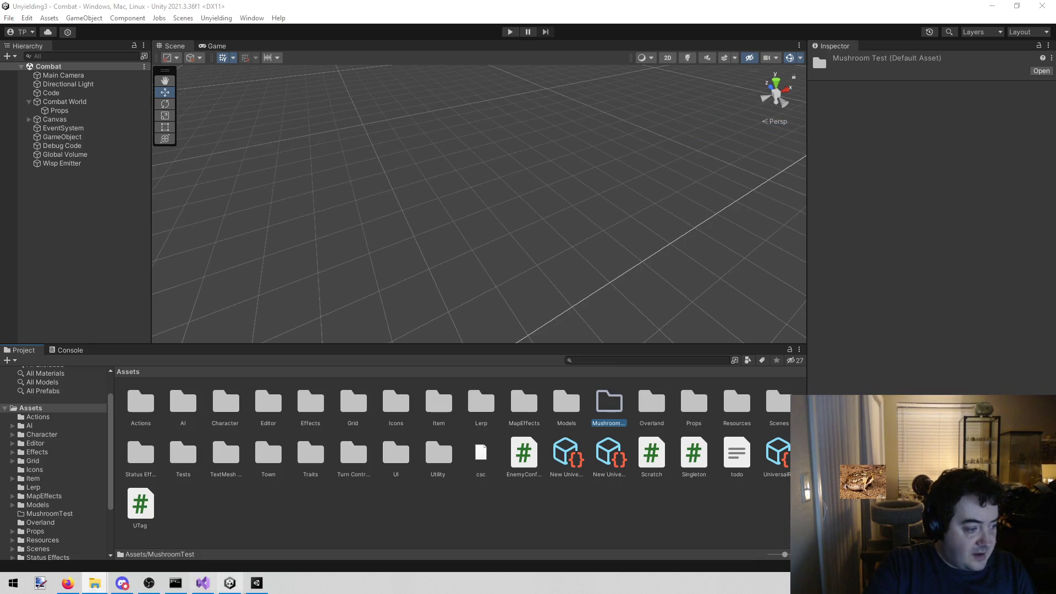
Show the unyielding2 Mushrooms material's files in File Explorer
{"action": "left_click", "coordinate": [257, 585]}
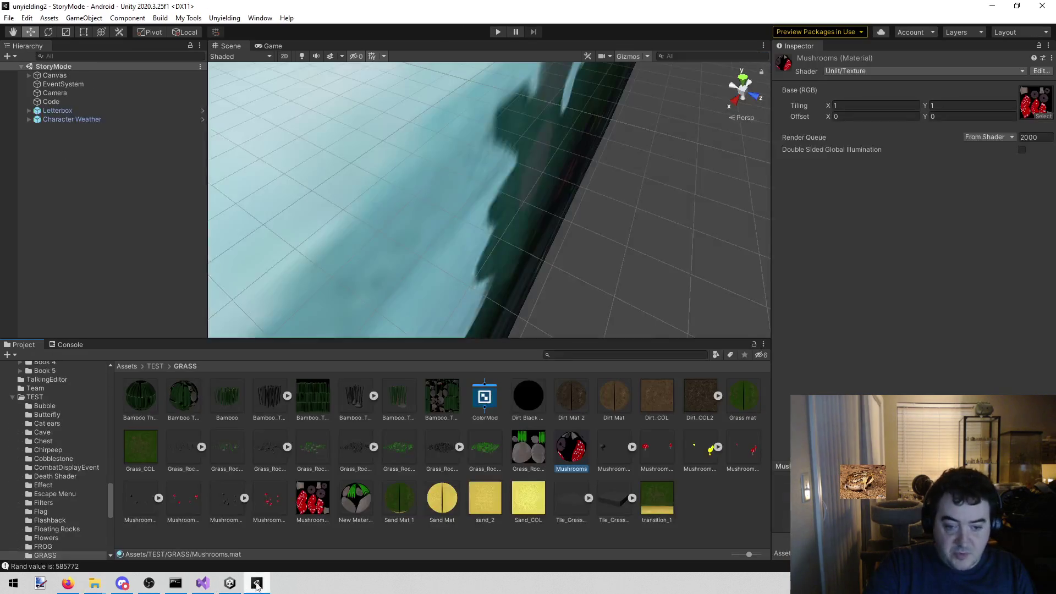
{"action": "right_click", "coordinate": [581, 440]}
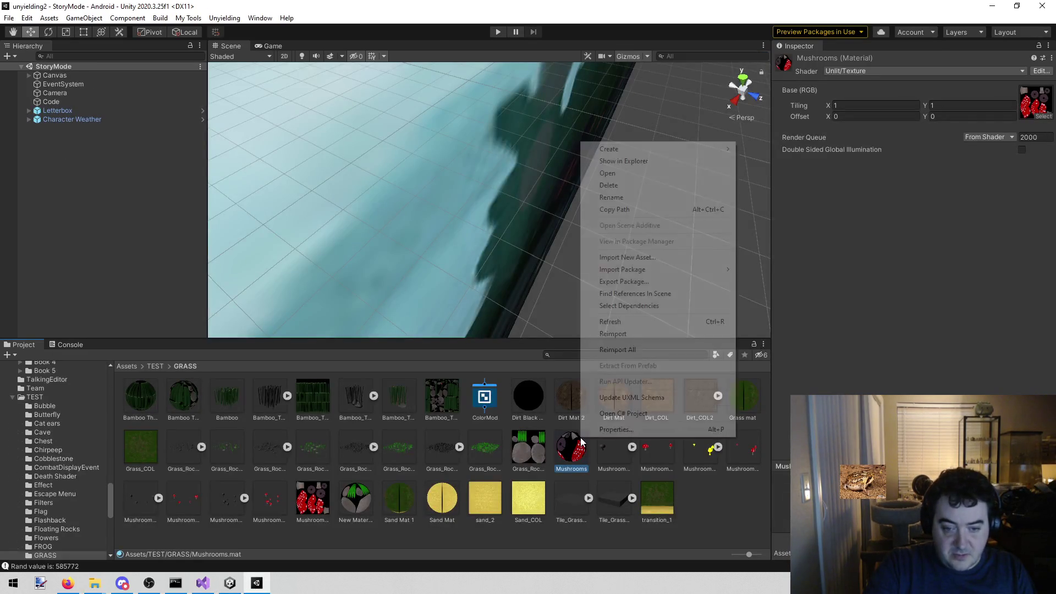
{"action": "left_click", "coordinate": [653, 164]}
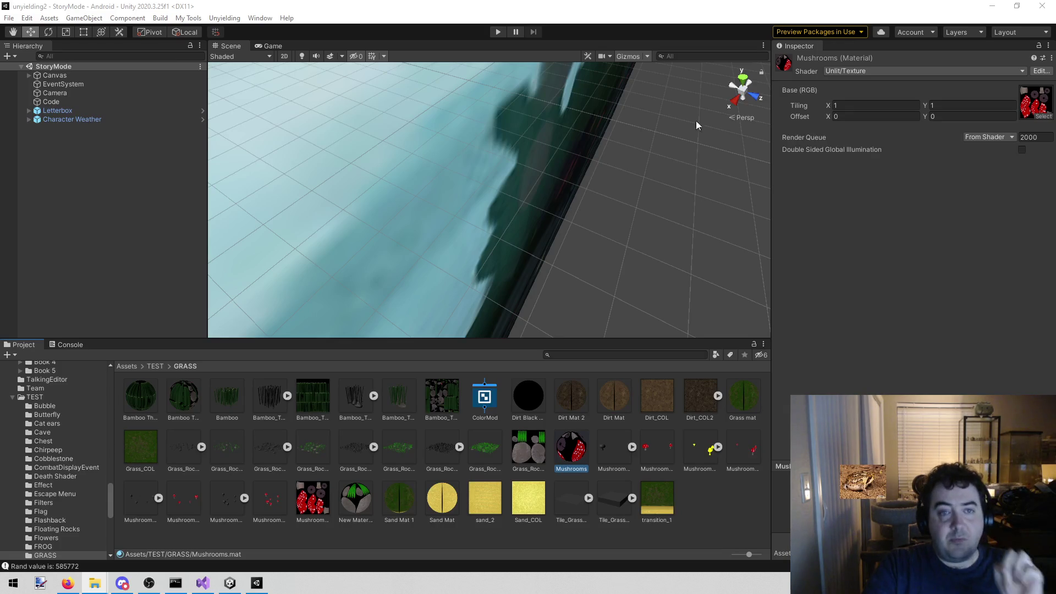
Go back from File Explorer to the Unyielding3 project editor
{"action": "left_click", "coordinate": [440, 22]}
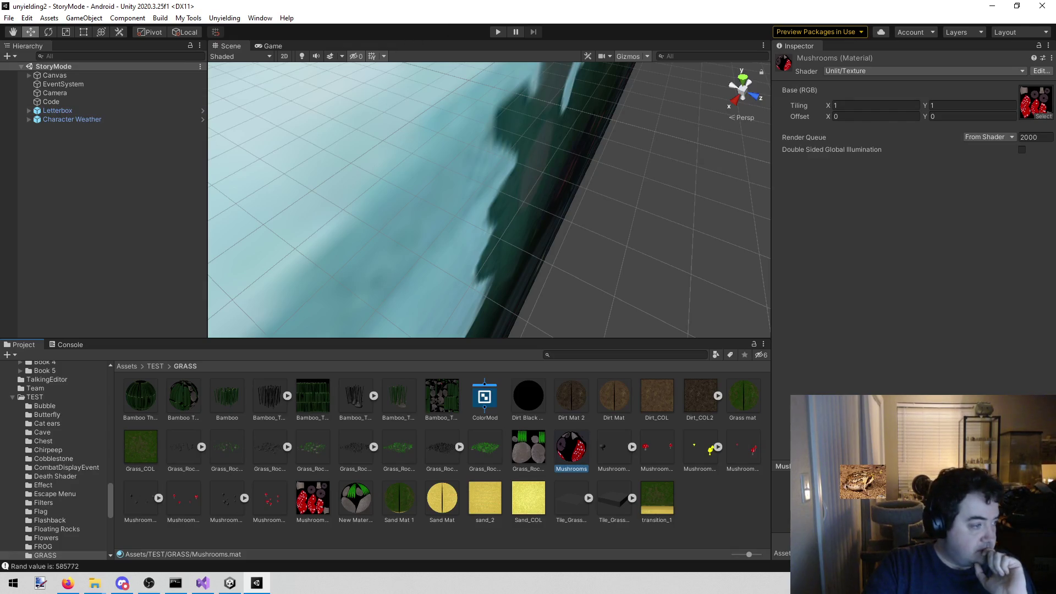
{"action": "key", "text": "alt+Tab"}
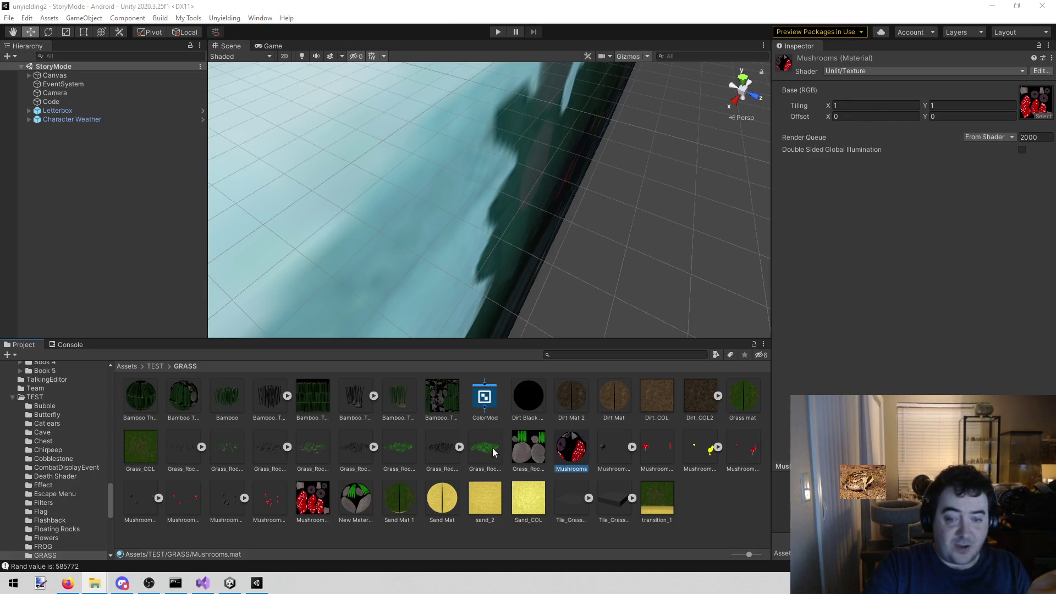
{"action": "left_click", "coordinate": [257, 583]}
{"action": "left_click", "coordinate": [230, 583]}
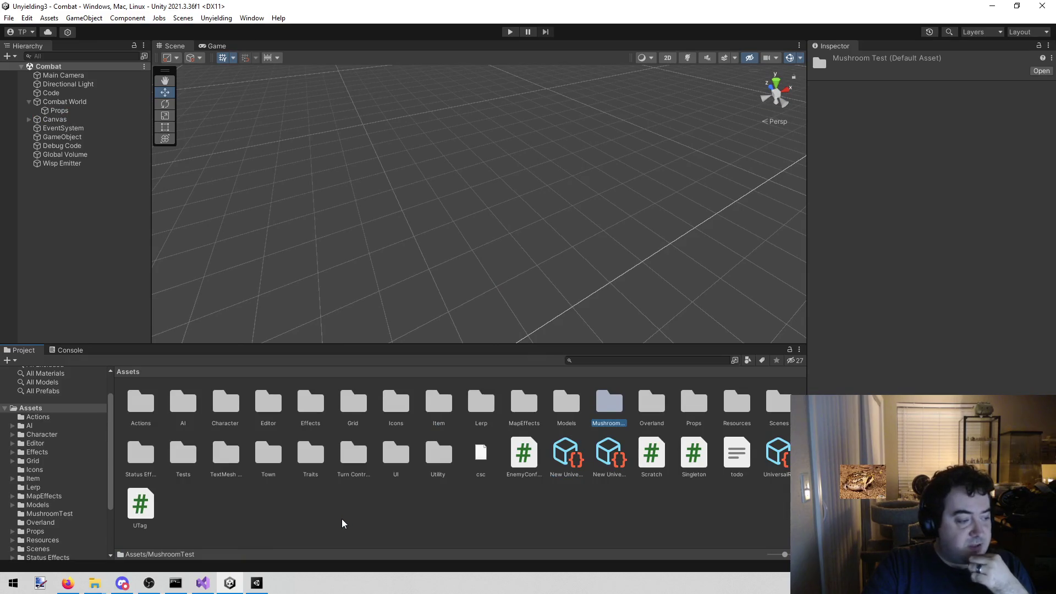
Open MushroomTest and inspect the imported Mushrooms_1 to Mushrooms_4 prefabs and the Mushrooms material
{"action": "double_click", "coordinate": [605, 407]}
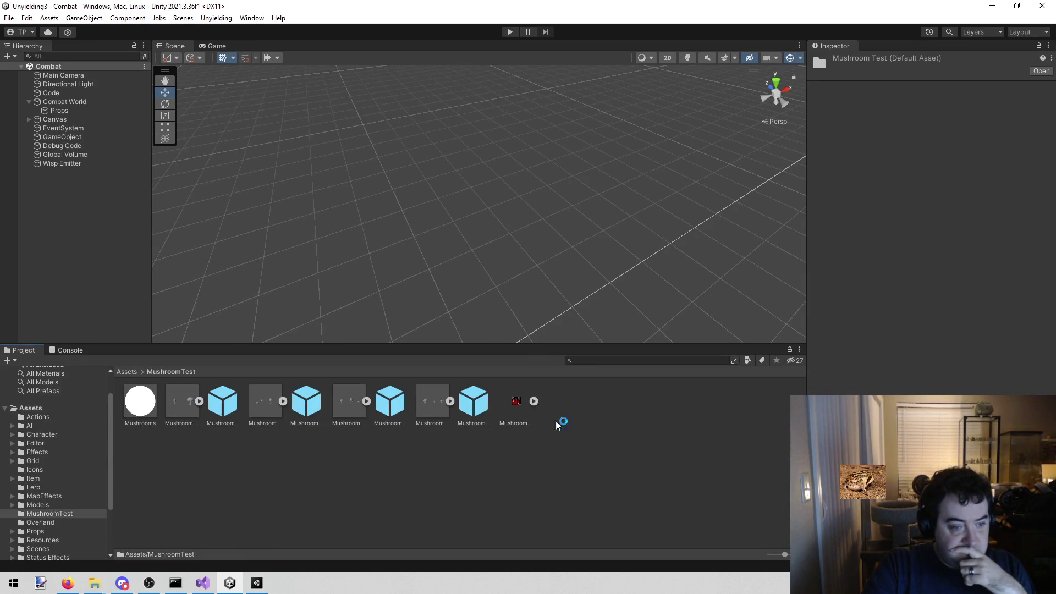
{"action": "left_click", "coordinate": [355, 502]}
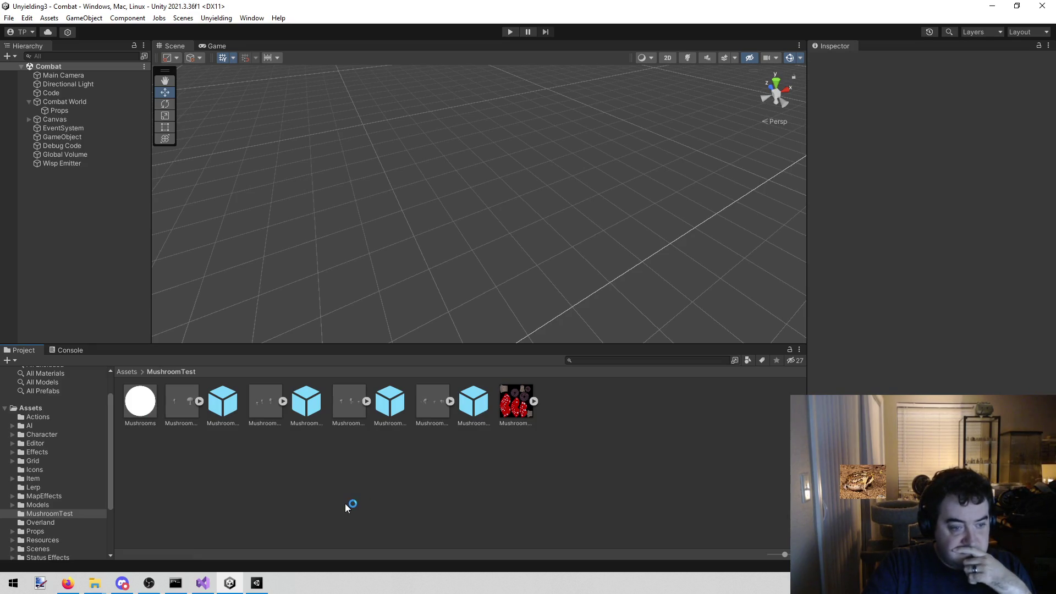
{"action": "left_click", "coordinate": [217, 424]}
{"action": "left_click", "coordinate": [292, 421]}
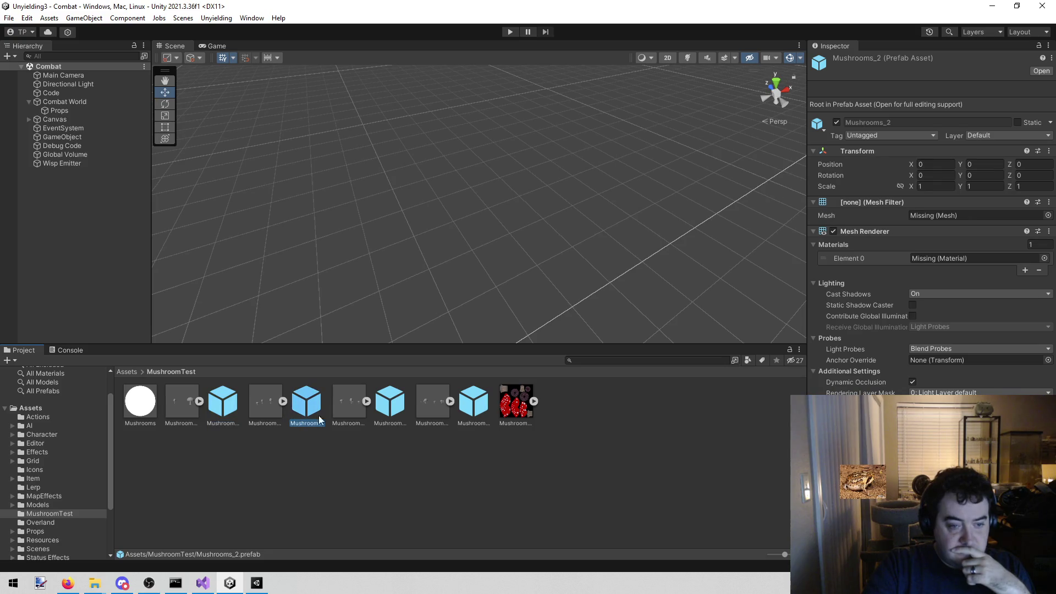
{"action": "left_click", "coordinate": [386, 411]}
{"action": "left_click", "coordinate": [459, 406]}
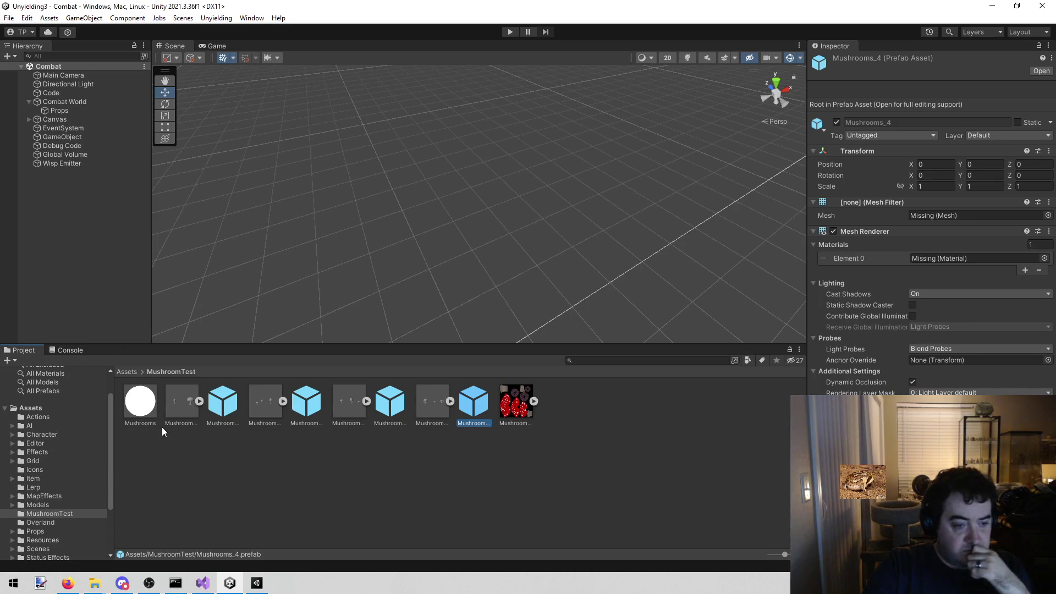
{"action": "left_click", "coordinate": [143, 409]}
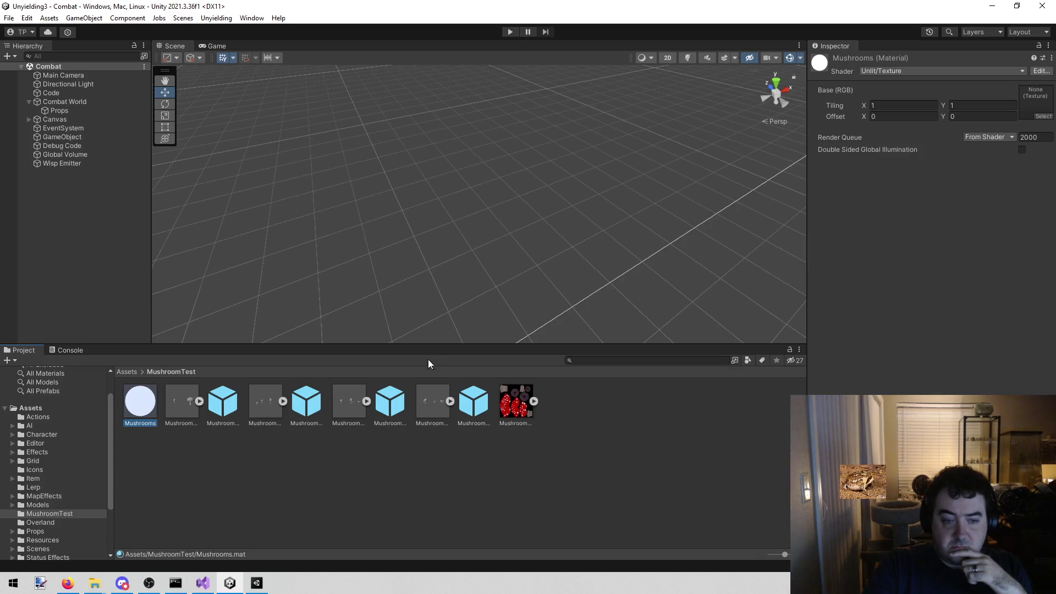
Assign the mushroom texture as the Mushrooms material's base map
{"action": "left_click", "coordinate": [495, 399]}
{"action": "left_click", "coordinate": [145, 404]}
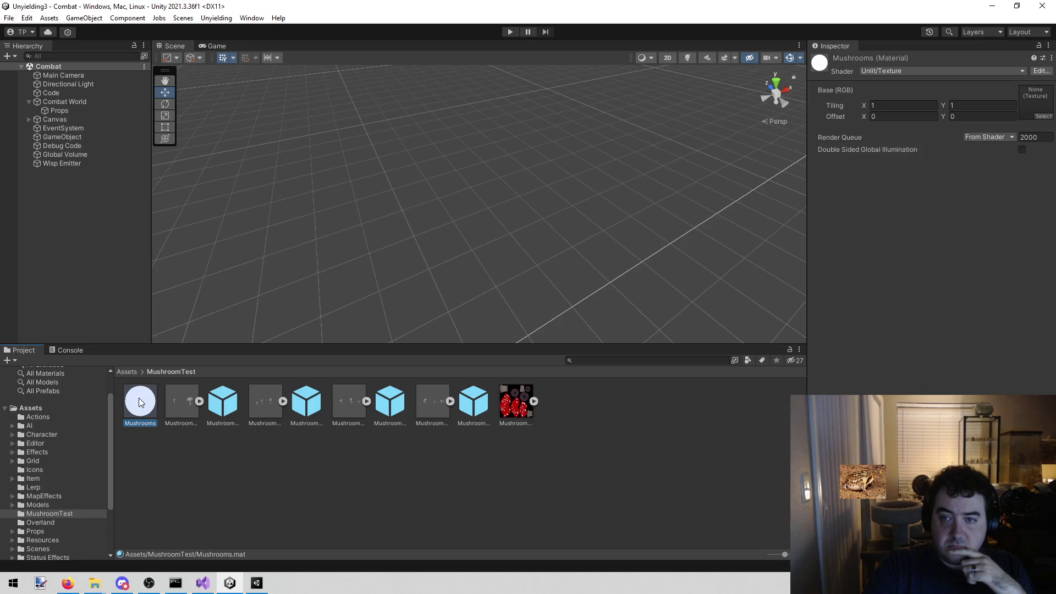
{"action": "left_click_drag", "start_coordinate": [517, 401], "coordinate": [1036, 104]}
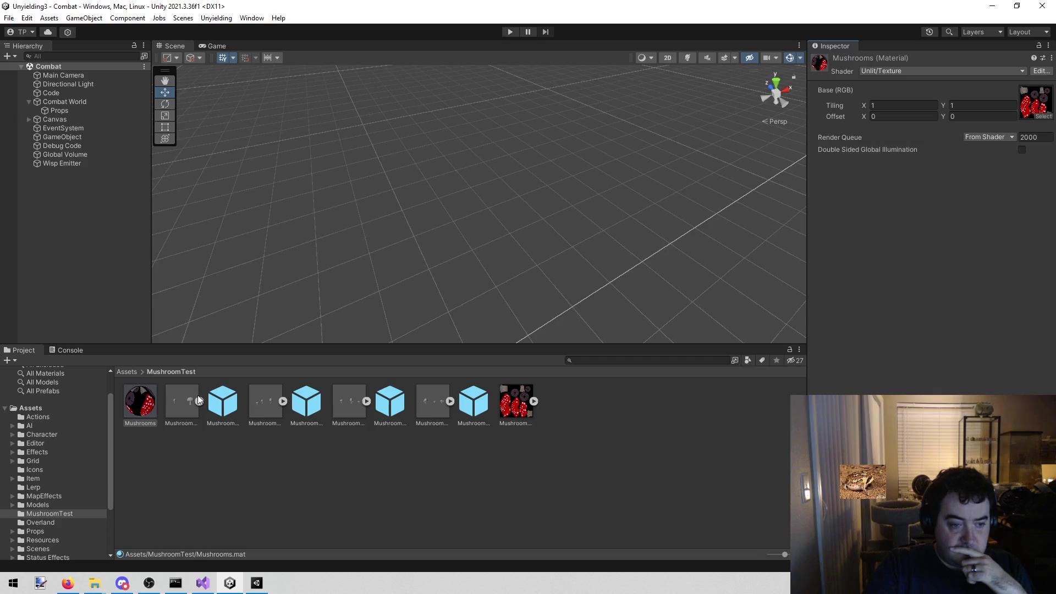
{"action": "left_click", "coordinate": [211, 404]}
Give the Mushrooms_1 prefab the Mushrooms material and its Mushrooms_1 mesh
{"action": "double_click", "coordinate": [212, 401]}
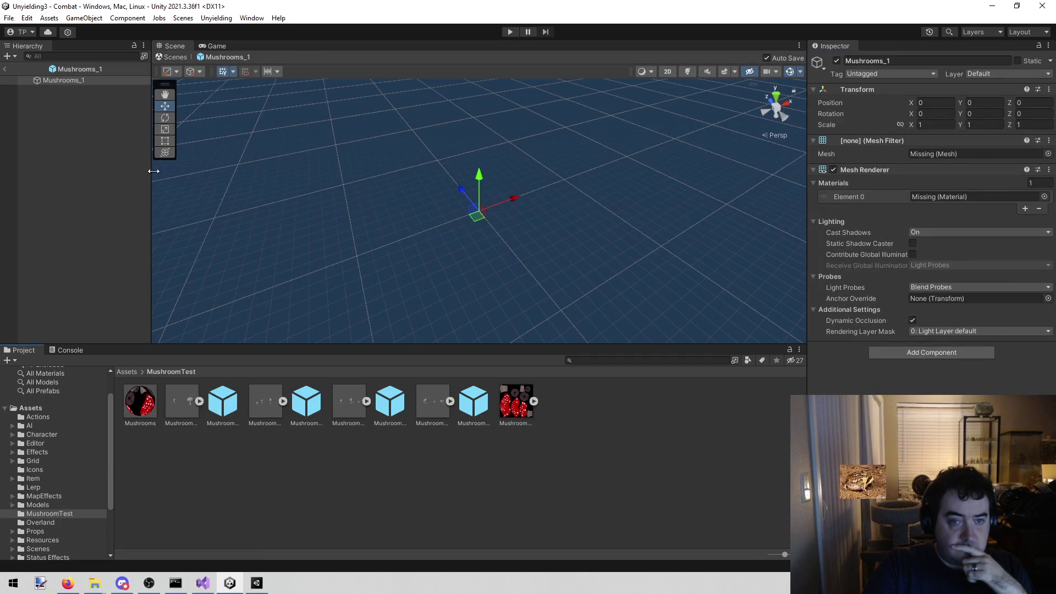
{"action": "left_click", "coordinate": [84, 80]}
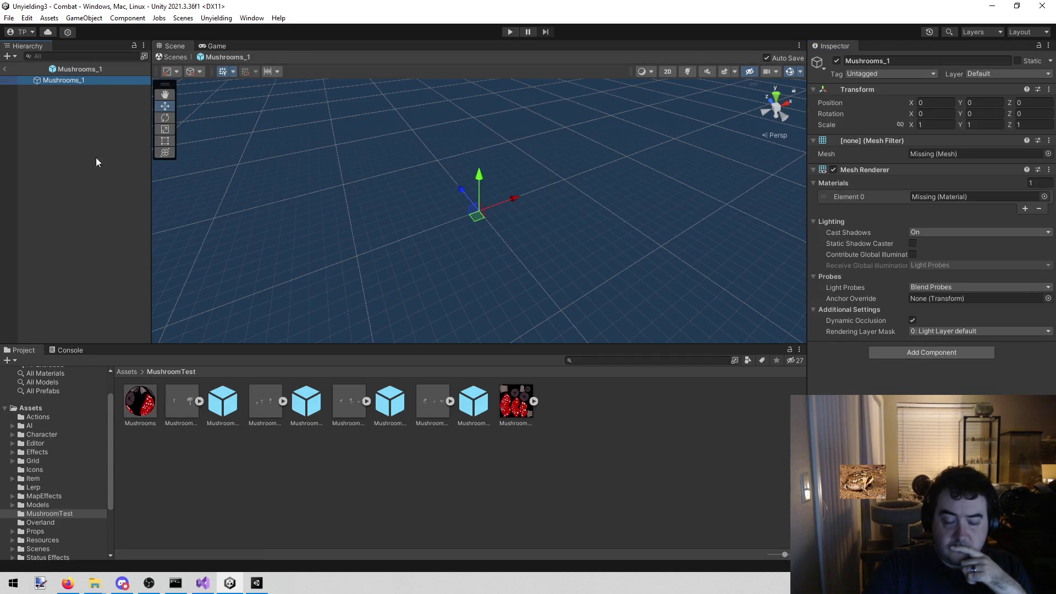
{"action": "mouse_move", "coordinate": [144, 404]}
{"action": "left_mouse_down"}
{"action": "mouse_move", "coordinate": [913, 153]}
{"action": "mouse_move", "coordinate": [933, 172]}
{"action": "mouse_move", "coordinate": [931, 198]}
{"action": "left_mouse_up"}
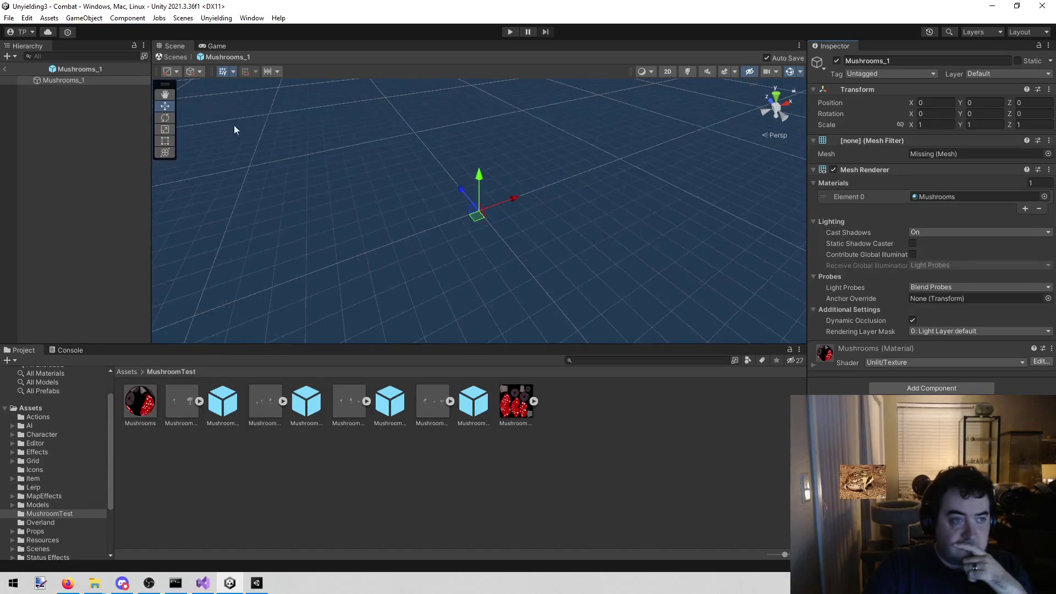
{"action": "left_click", "coordinate": [81, 81]}
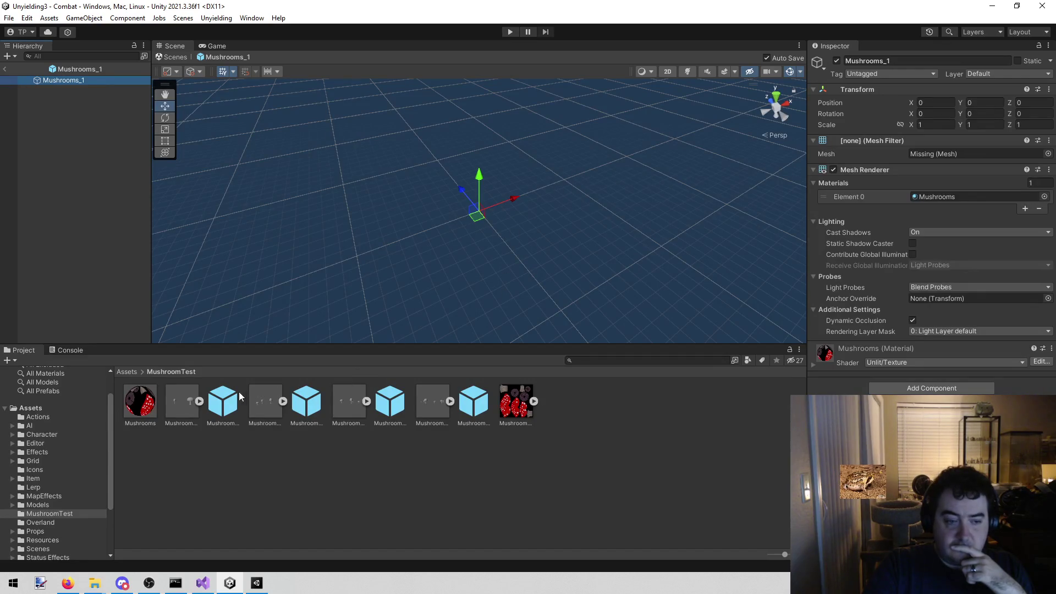
{"action": "left_click", "coordinate": [199, 402]}
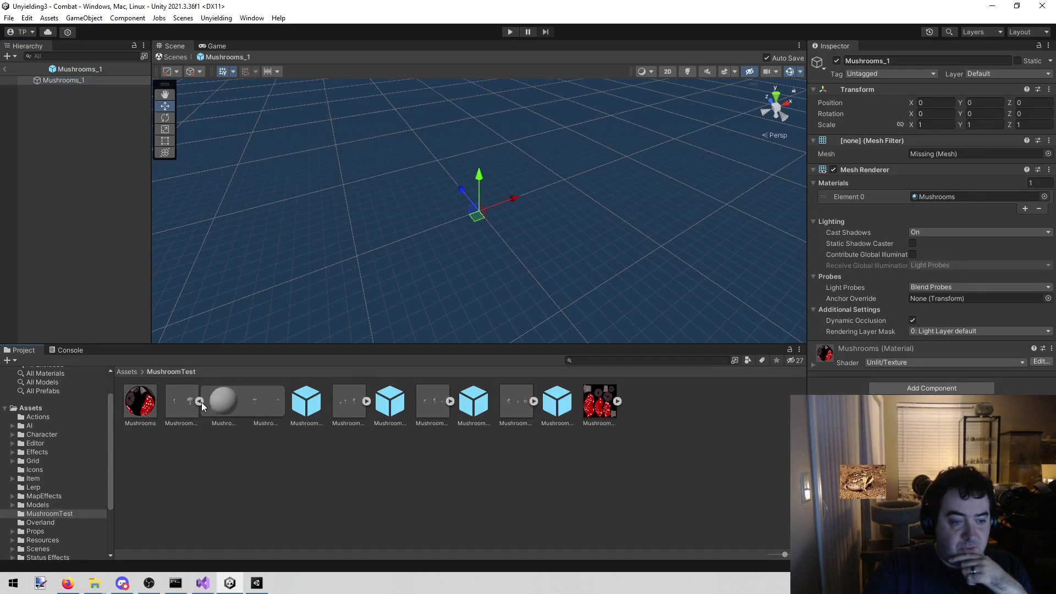
{"action": "left_click_drag", "start_coordinate": [263, 405], "coordinate": [965, 155]}
{"action": "scroll", "coordinate": [478, 212], "scroll_direction": "up", "scroll_amount": 5}
{"action": "scroll", "coordinate": [464, 204], "scroll_direction": "up", "scroll_amount": 3}
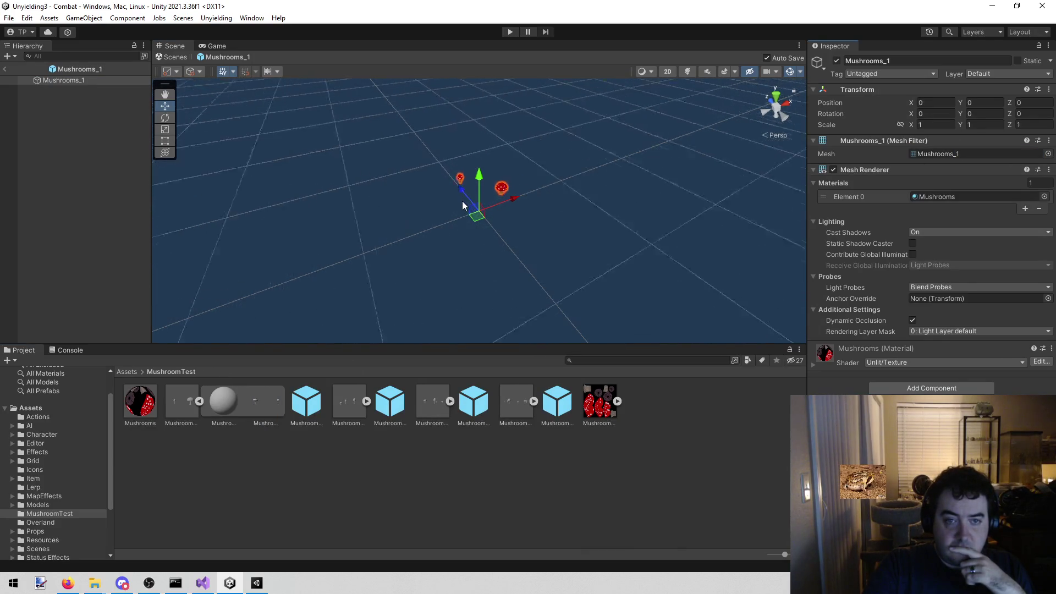
{"action": "scroll", "coordinate": [441, 209], "scroll_direction": "down", "scroll_amount": 1}
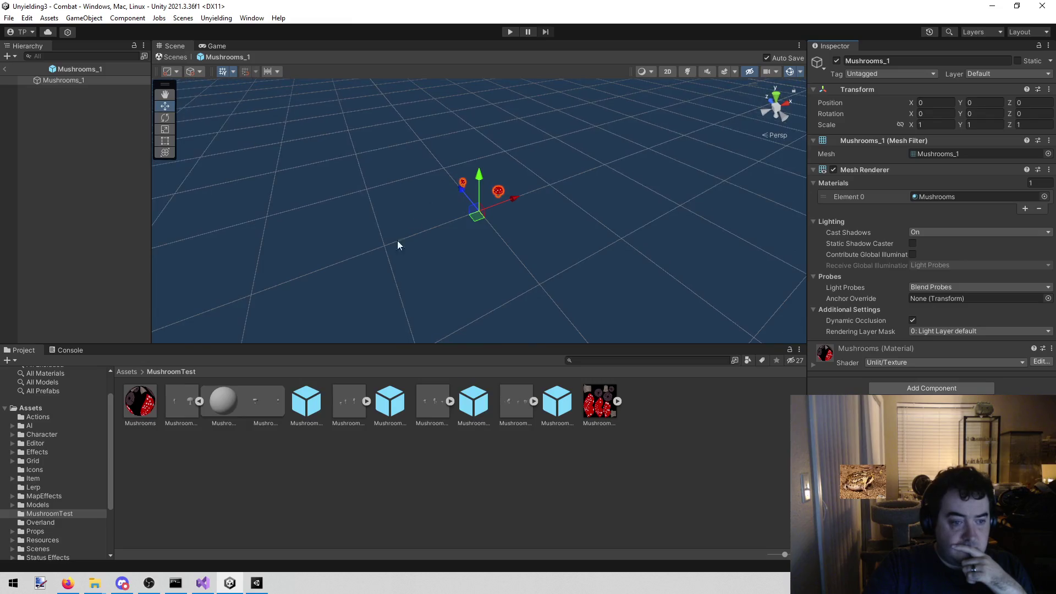
{"action": "left_click", "coordinate": [199, 400]}
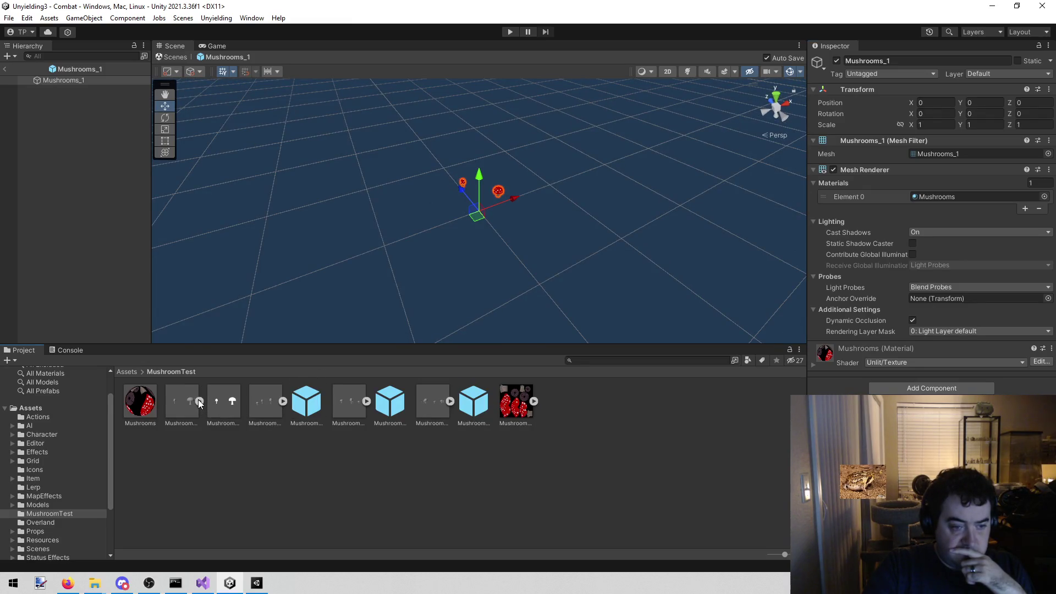
Give the Mushrooms_2 prefab its Mushrooms_2 mesh and the Mushrooms material
{"action": "double_click", "coordinate": [311, 411]}
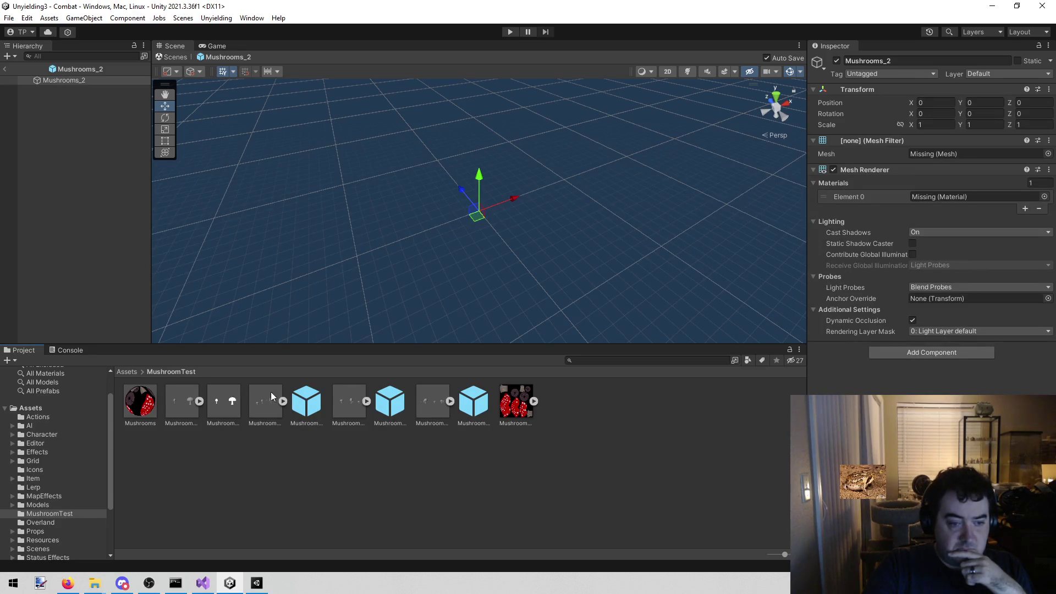
{"action": "left_click", "coordinate": [283, 401]}
{"action": "mouse_move", "coordinate": [343, 405]}
{"action": "left_mouse_down"}
{"action": "mouse_move", "coordinate": [715, 220]}
{"action": "mouse_move", "coordinate": [935, 154]}
{"action": "left_mouse_up"}
{"action": "mouse_move", "coordinate": [155, 400]}
{"action": "left_mouse_down"}
{"action": "mouse_move", "coordinate": [986, 157]}
{"action": "mouse_move", "coordinate": [981, 203]}
{"action": "left_mouse_up"}
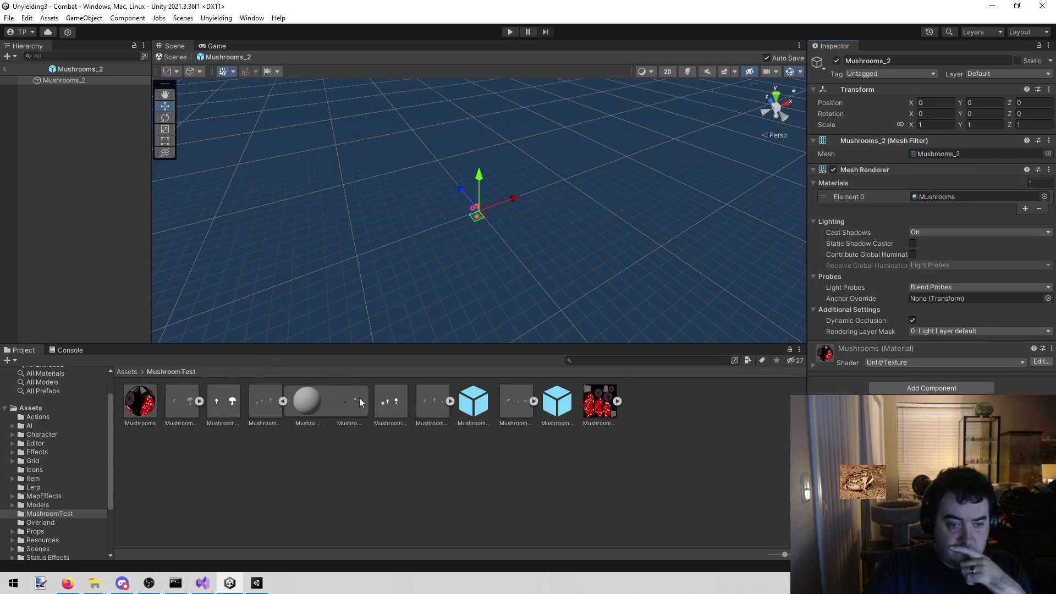
{"action": "left_click", "coordinate": [283, 401]}
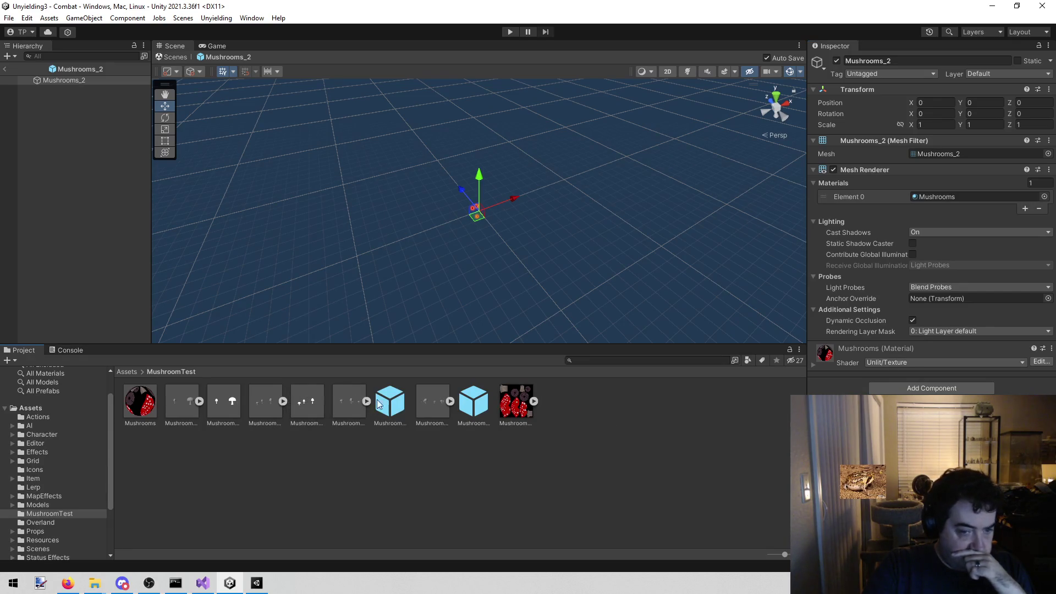
{"action": "left_click", "coordinate": [349, 403]}
{"action": "left_click", "coordinate": [387, 411]}
{"action": "double_click", "coordinate": [387, 412]}
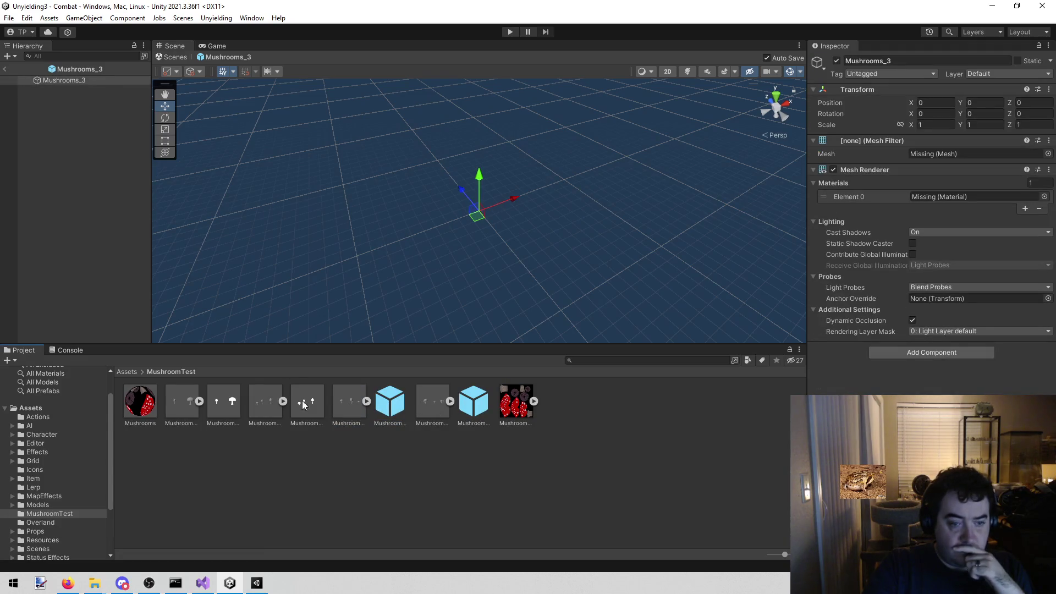
Assign the Mushrooms_3 mesh and the Mushrooms material to the Mushrooms_3 prefab
{"action": "left_click", "coordinate": [367, 402]}
{"action": "left_click_drag", "start_coordinate": [432, 404], "coordinate": [939, 150]}
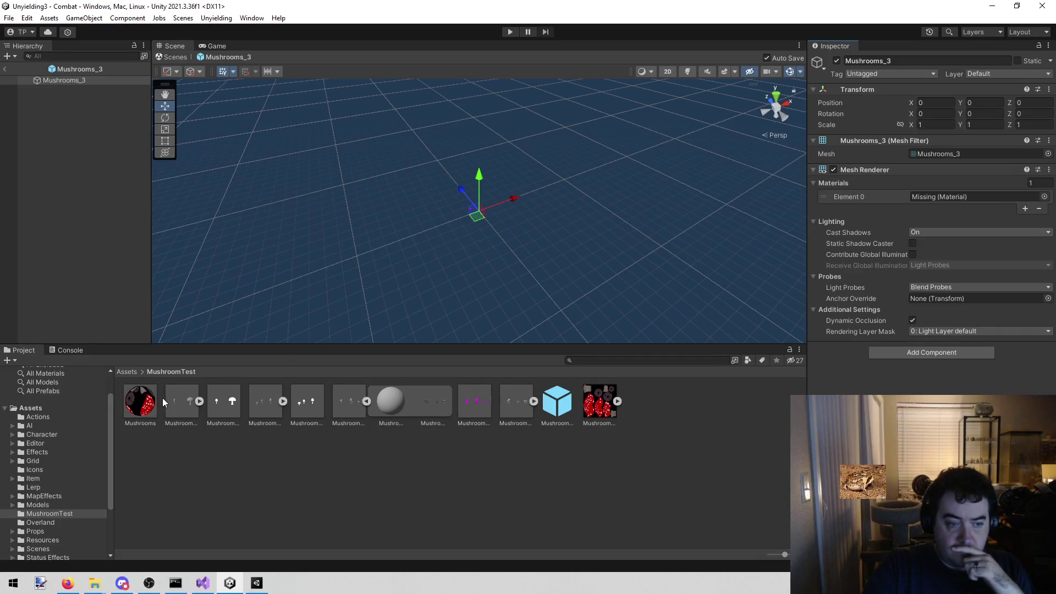
{"action": "mouse_move", "coordinate": [461, 315]}
{"action": "left_mouse_down"}
{"action": "mouse_move", "coordinate": [957, 190]}
{"action": "mouse_move", "coordinate": [955, 198]}
{"action": "left_mouse_up"}
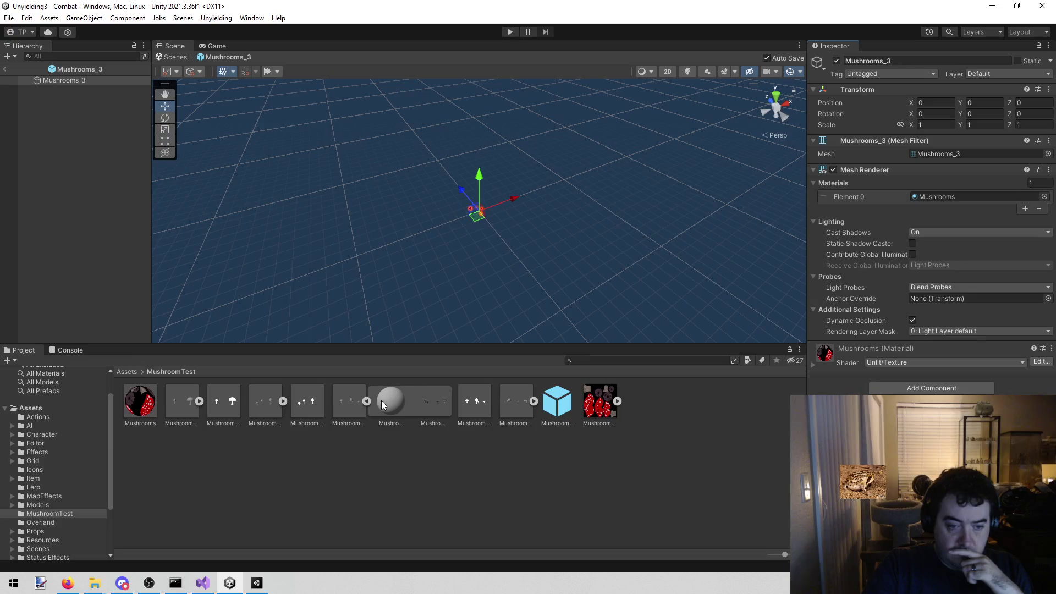
{"action": "left_click", "coordinate": [367, 402]}
Give the Mushrooms_4 prefab the Mushrooms material and its Mushrooms_4 mesh, then exit Prefab Mode
{"action": "left_click", "coordinate": [470, 409]}
{"action": "double_click", "coordinate": [470, 410]}
{"action": "left_click", "coordinate": [114, 78]}
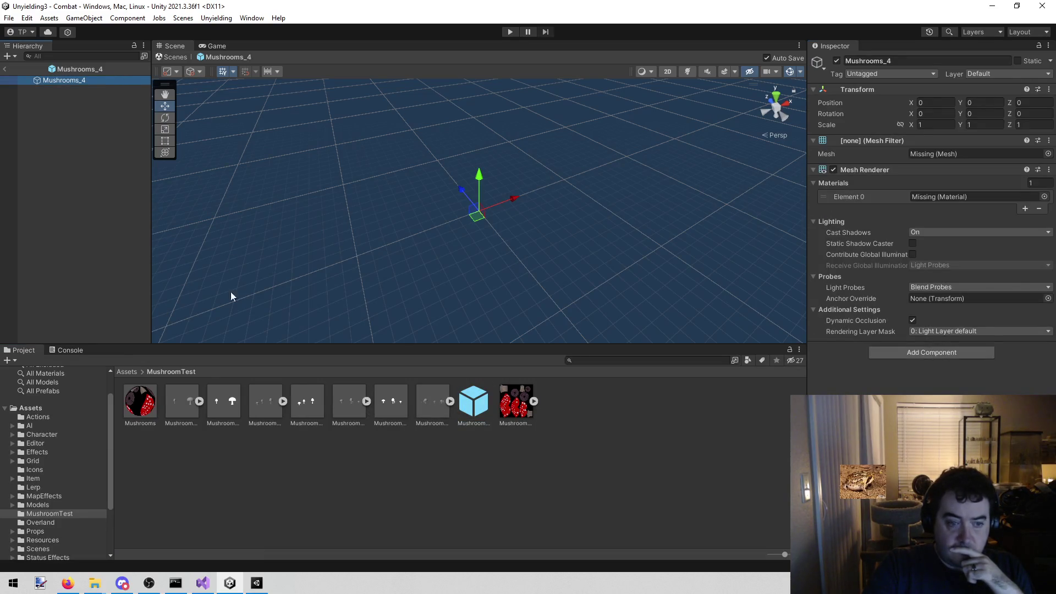
{"action": "mouse_move", "coordinate": [140, 400]}
{"action": "left_mouse_down"}
{"action": "mouse_move", "coordinate": [850, 223]}
{"action": "mouse_move", "coordinate": [943, 148]}
{"action": "mouse_move", "coordinate": [935, 198]}
{"action": "left_mouse_up"}
{"action": "left_click", "coordinate": [450, 402]}
{"action": "left_click_drag", "start_coordinate": [516, 401], "coordinate": [930, 157]}
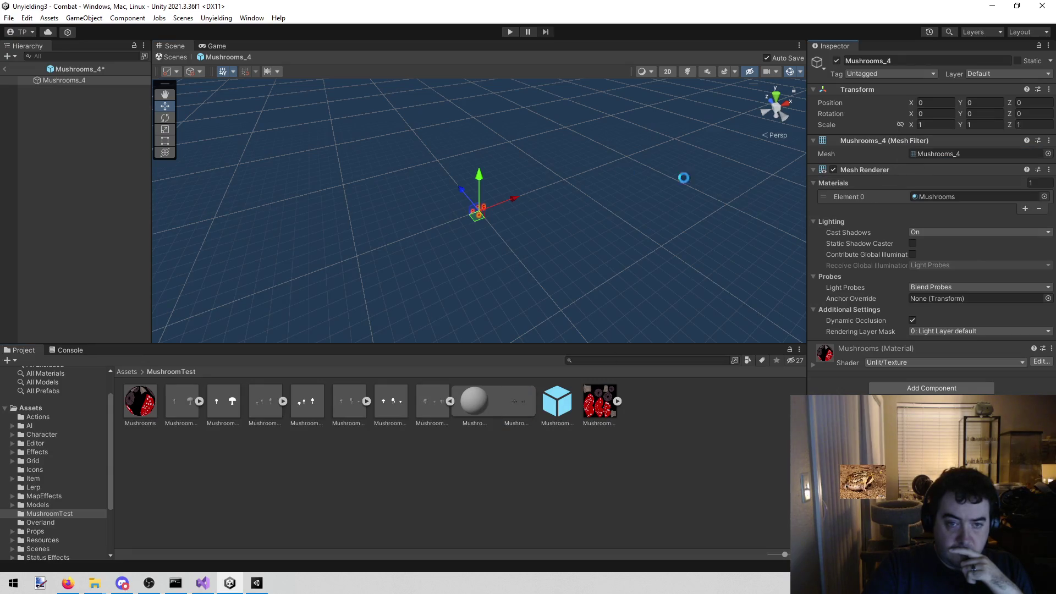
{"action": "left_click", "coordinate": [621, 175]}
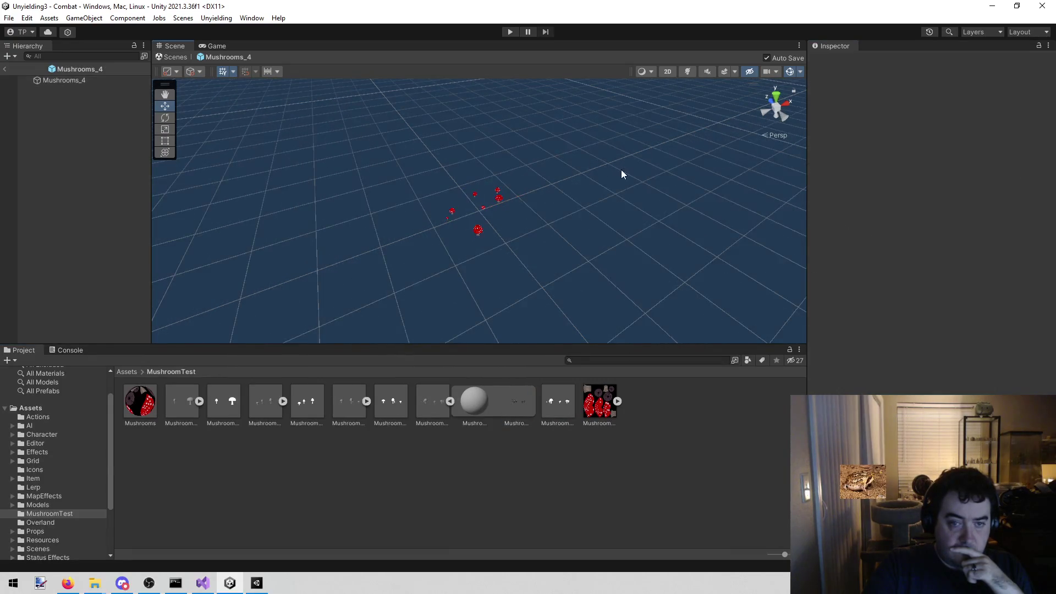
{"action": "left_click", "coordinate": [6, 69]}
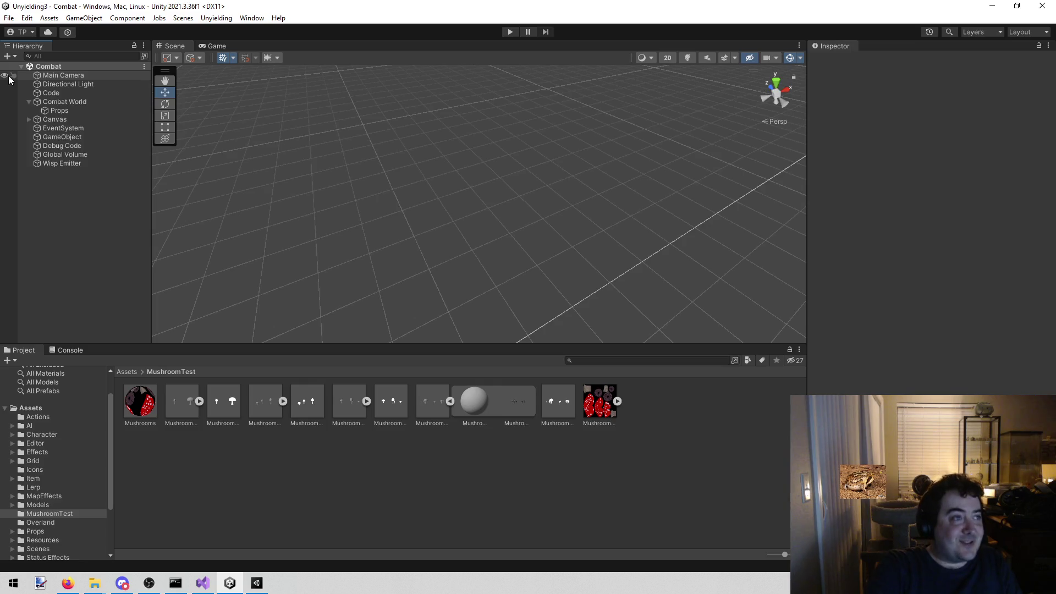
Collapse the expanded mushroom model's sub-assets in the Project window
{"action": "left_click", "coordinate": [450, 400]}
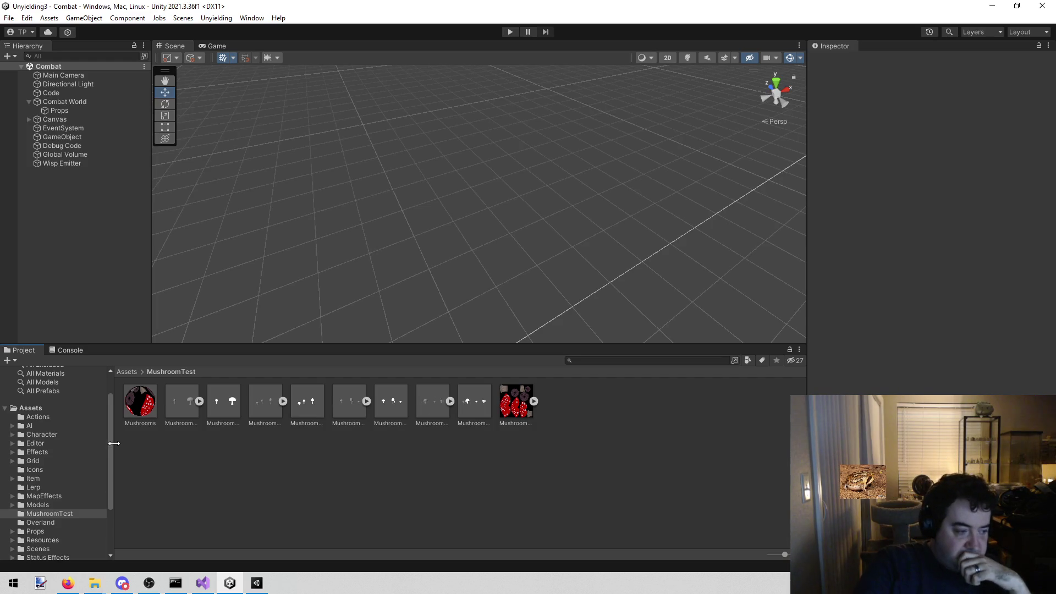
In the unyielding2 project, search the assets for 'tile', then 'grass'
{"action": "left_click", "coordinate": [257, 583]}
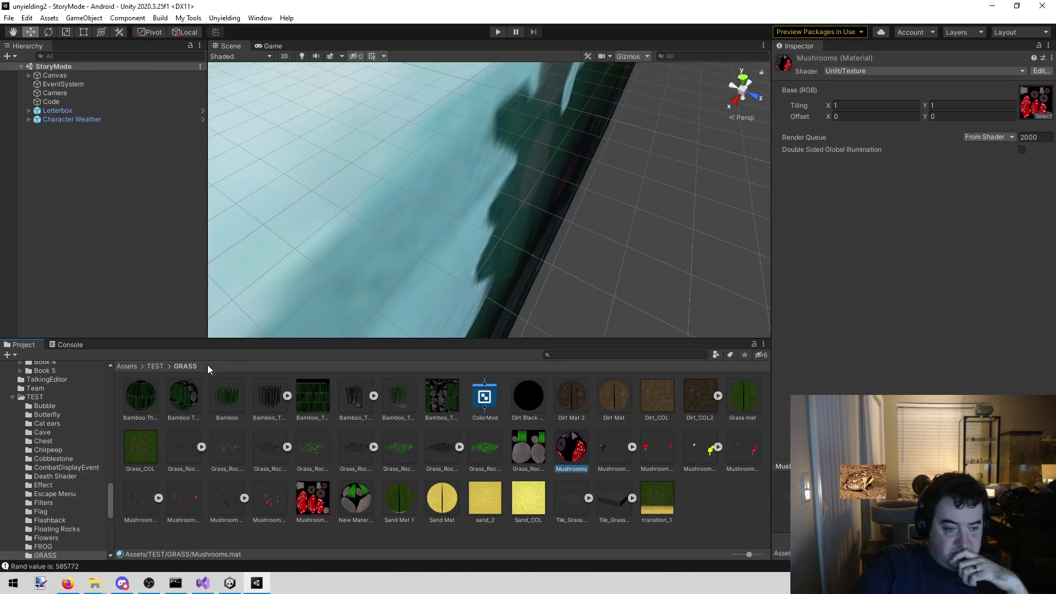
{"action": "left_click", "coordinate": [568, 355]}
{"action": "type", "text": "tile"}
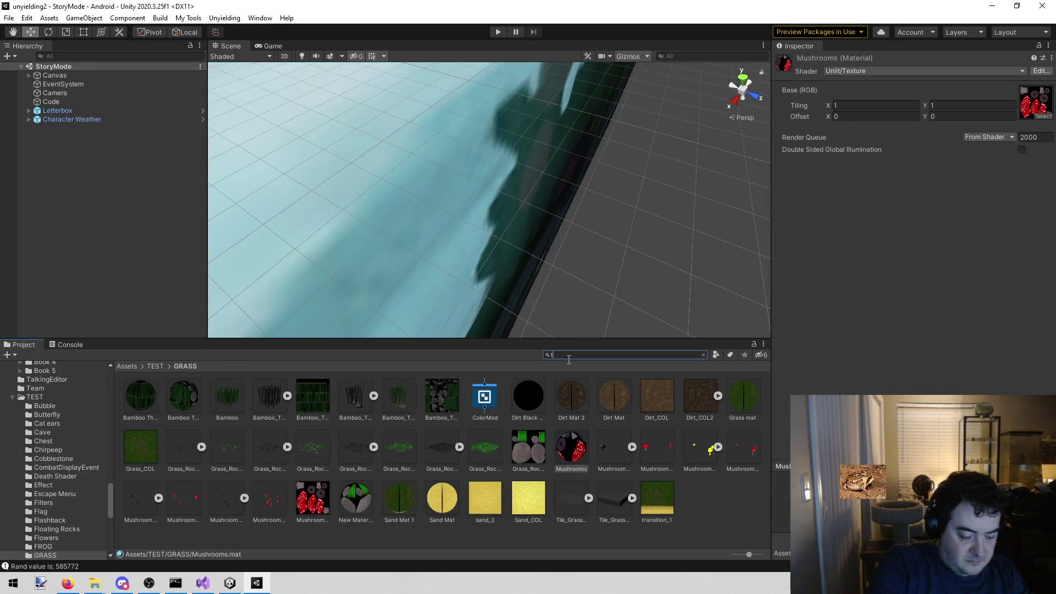
{"action": "scroll", "coordinate": [563, 448], "scroll_direction": "down", "scroll_amount": 2}
{"action": "scroll", "coordinate": [563, 448], "scroll_direction": "up", "scroll_amount": 2}
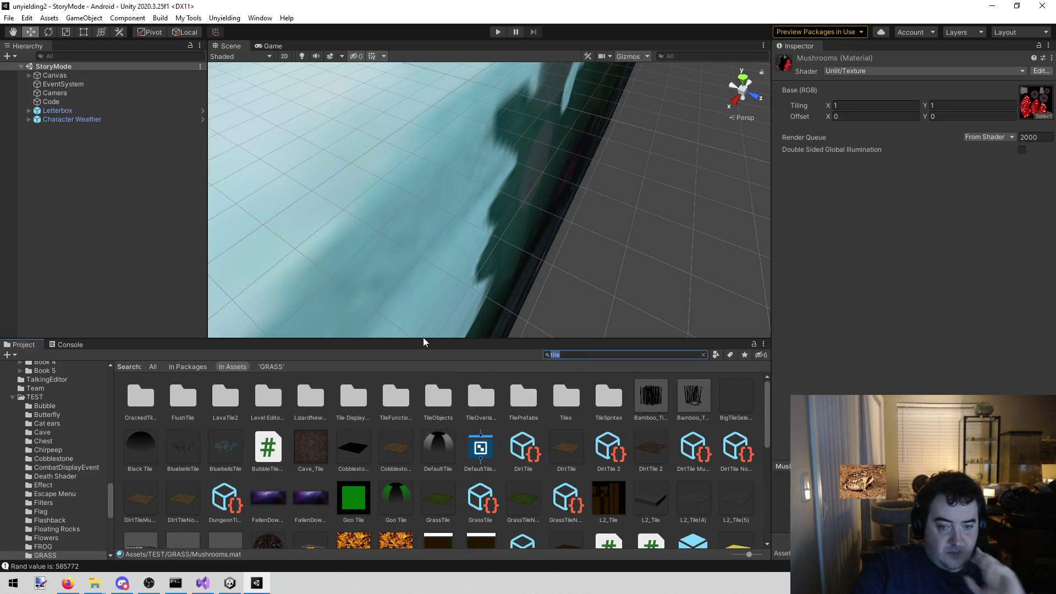
{"action": "type", "text": "grass"}
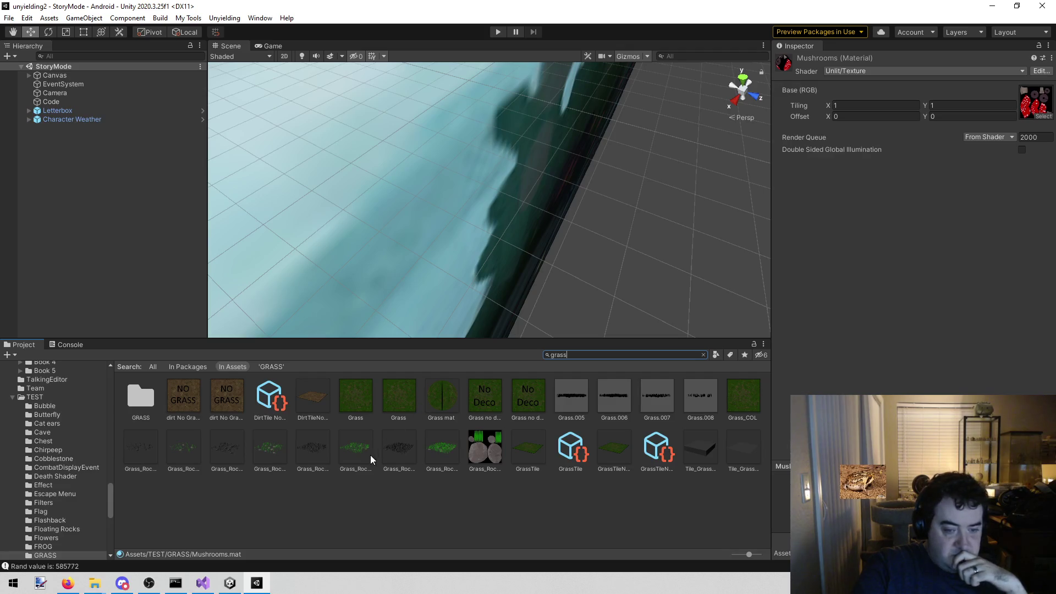
Inspect GrassTile's Auto Decorator weights and locate its YellowFlowers prefab
{"action": "left_click", "coordinate": [522, 447]}
{"action": "scroll", "coordinate": [947, 346], "scroll_direction": "down", "scroll_amount": 5}
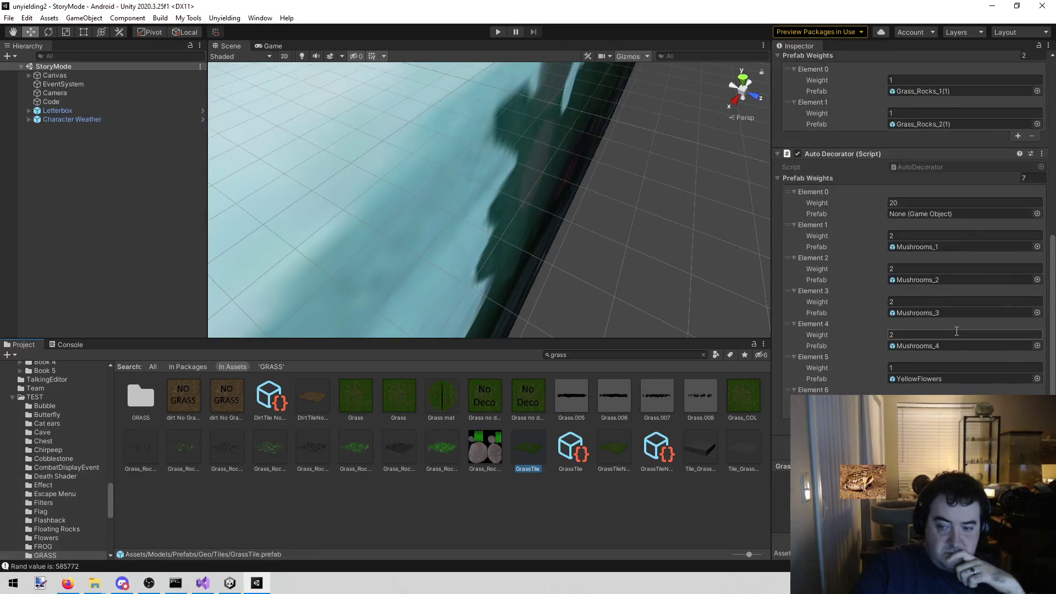
{"action": "left_click", "coordinate": [931, 377]}
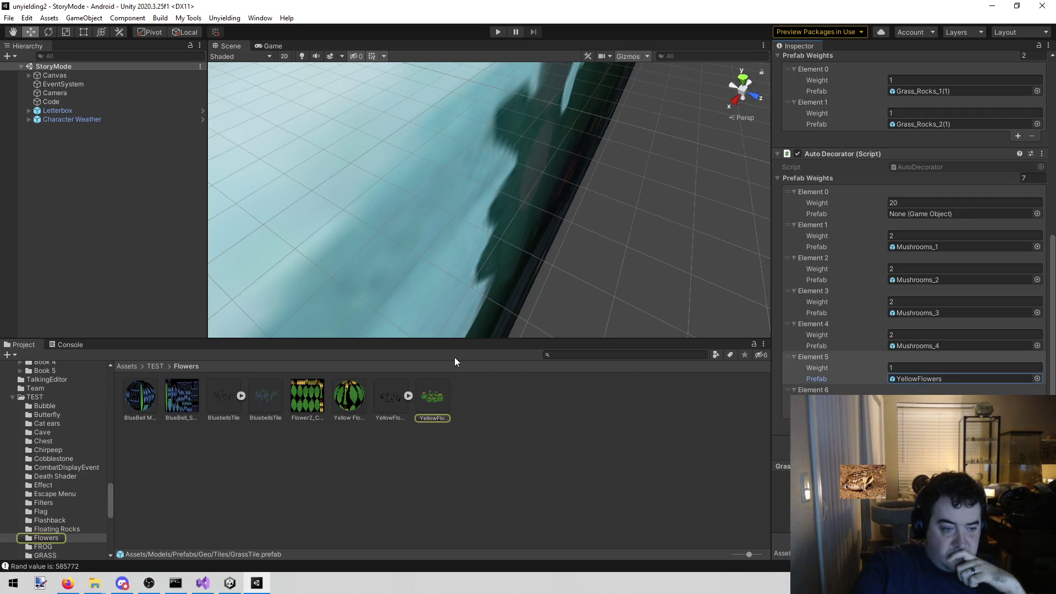
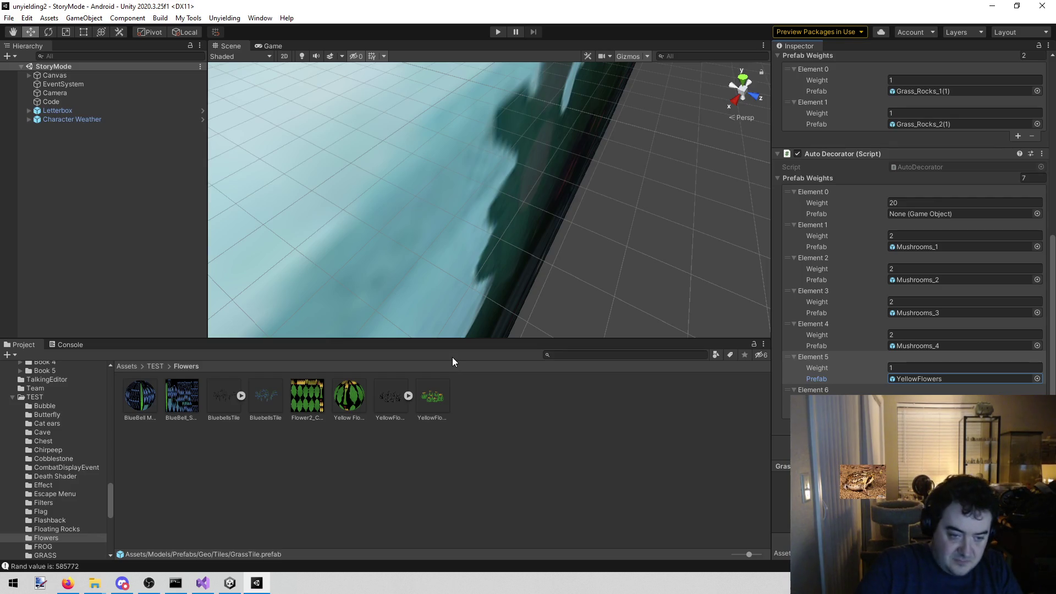
Reveal the older project's BlueBell Mat material file in Explorer, then deselect it
{"action": "left_click", "coordinate": [151, 482]}
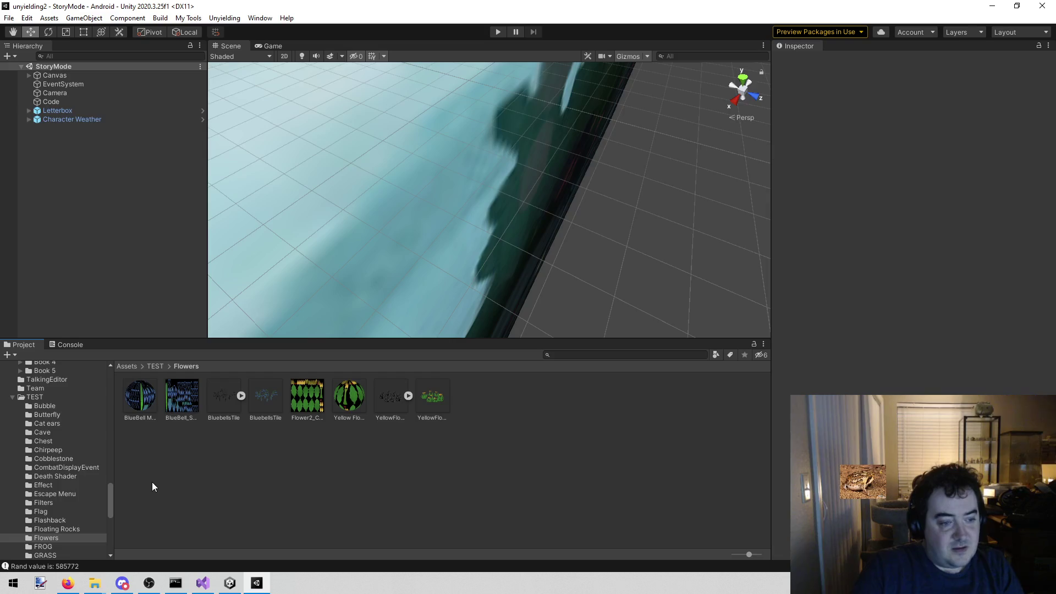
{"action": "left_click", "coordinate": [133, 392]}
{"action": "right_click", "coordinate": [133, 388]}
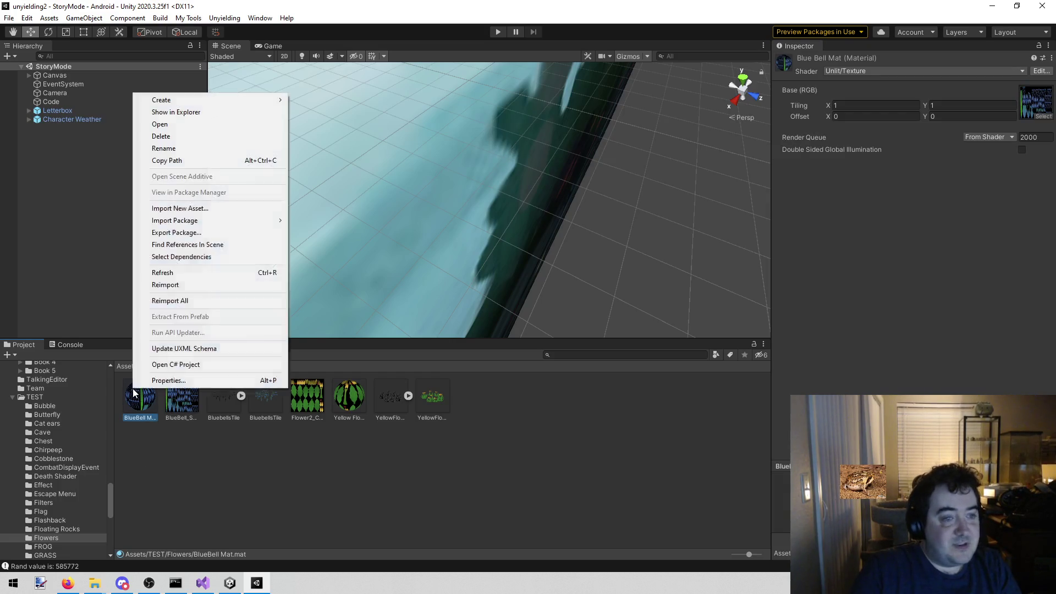
{"action": "left_click", "coordinate": [222, 115]}
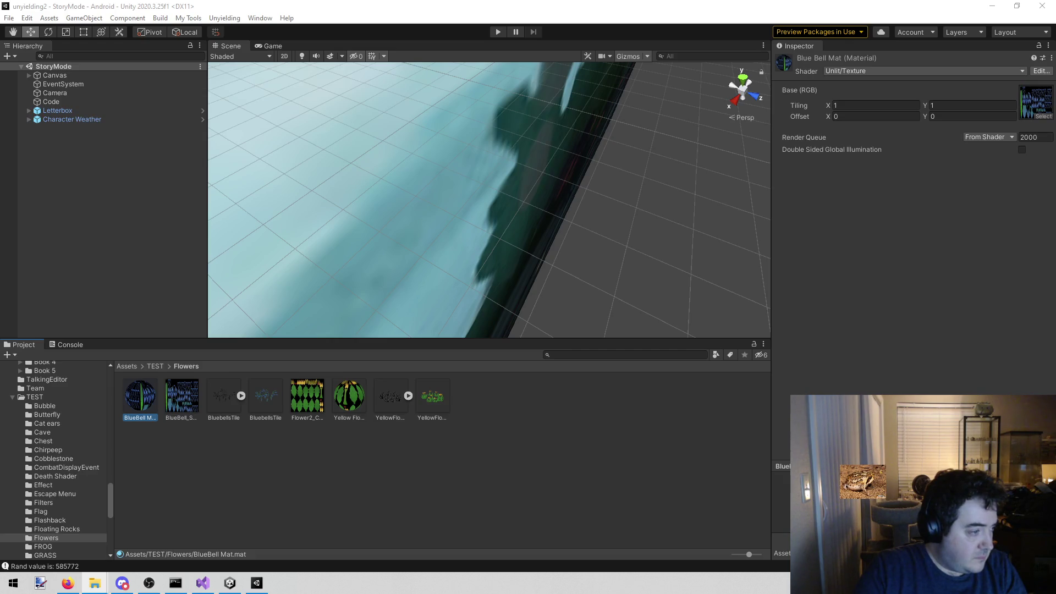
{"action": "left_click", "coordinate": [231, 487]}
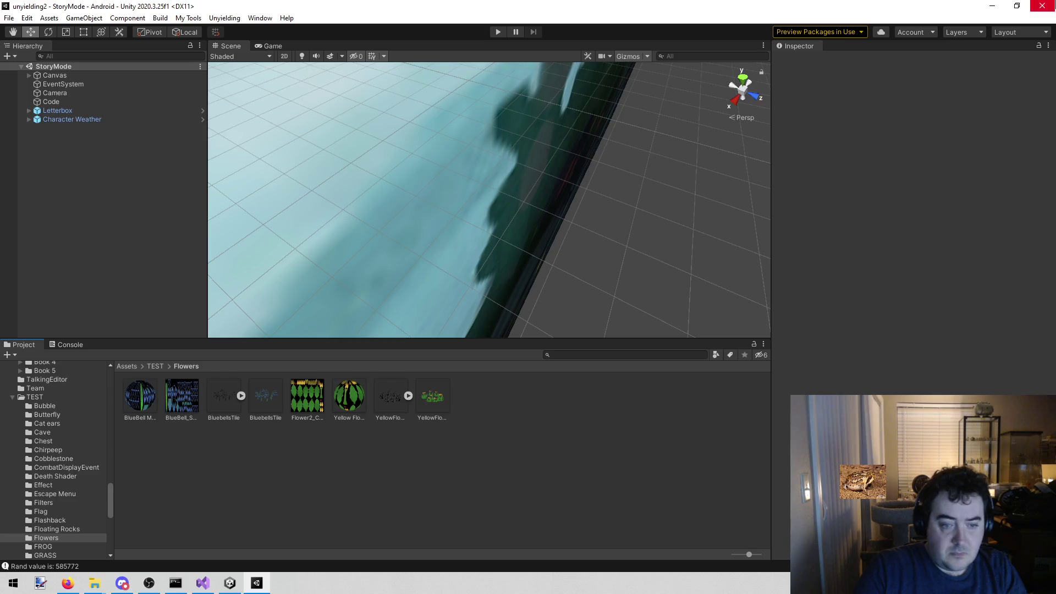
Close the Unity 2020 project and set BlueBell Mat's Base Map to the bluebell texture
{"action": "left_click", "coordinate": [1043, 6]}
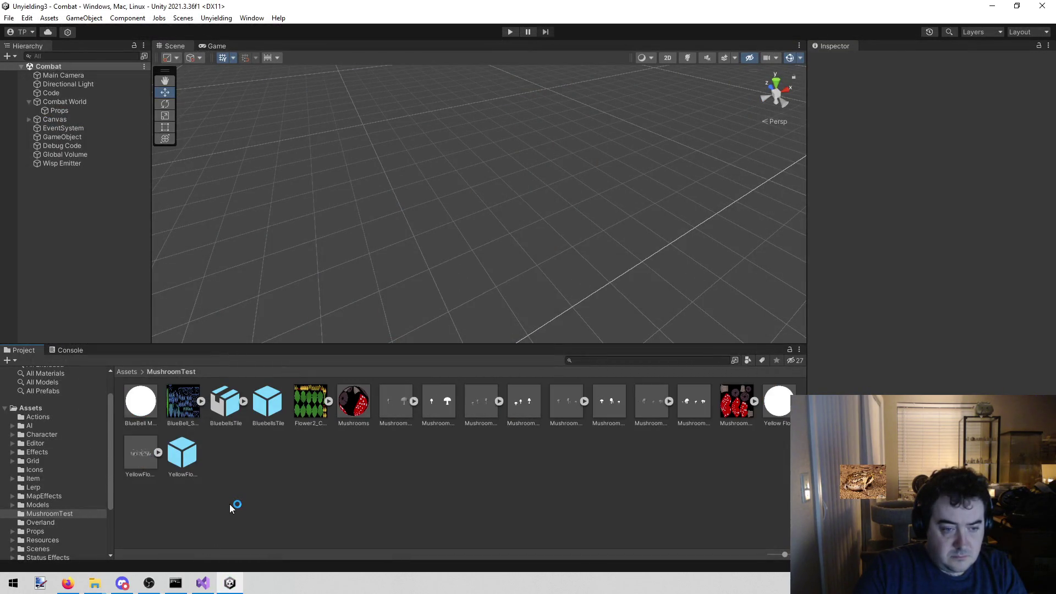
{"action": "left_click", "coordinate": [138, 406]}
{"action": "mouse_move", "coordinate": [178, 401]}
{"action": "left_mouse_down"}
{"action": "mouse_move", "coordinate": [1050, 208]}
{"action": "mouse_move", "coordinate": [1036, 104]}
{"action": "left_mouse_up"}
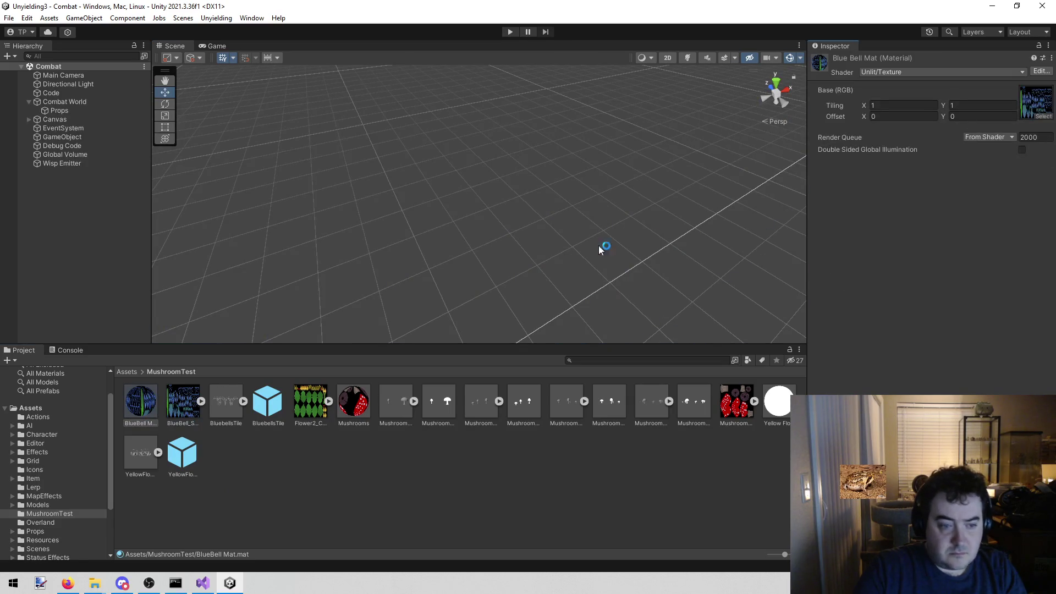
Open the BluebellsTile prefab in Prefab Mode
{"action": "double_click", "coordinate": [226, 406]}
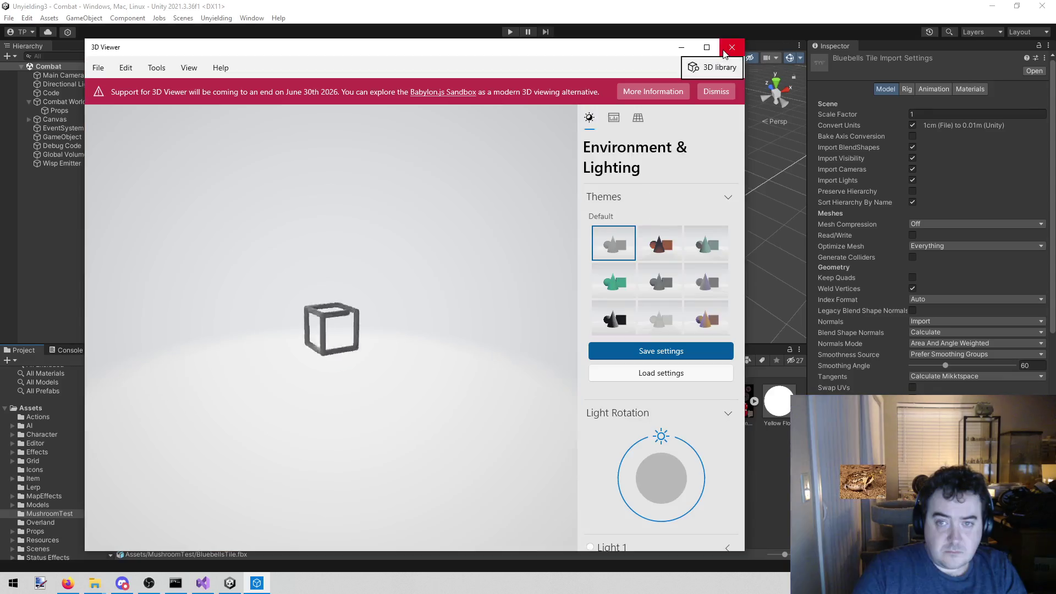
{"action": "left_click", "coordinate": [733, 47]}
{"action": "double_click", "coordinate": [265, 400]}
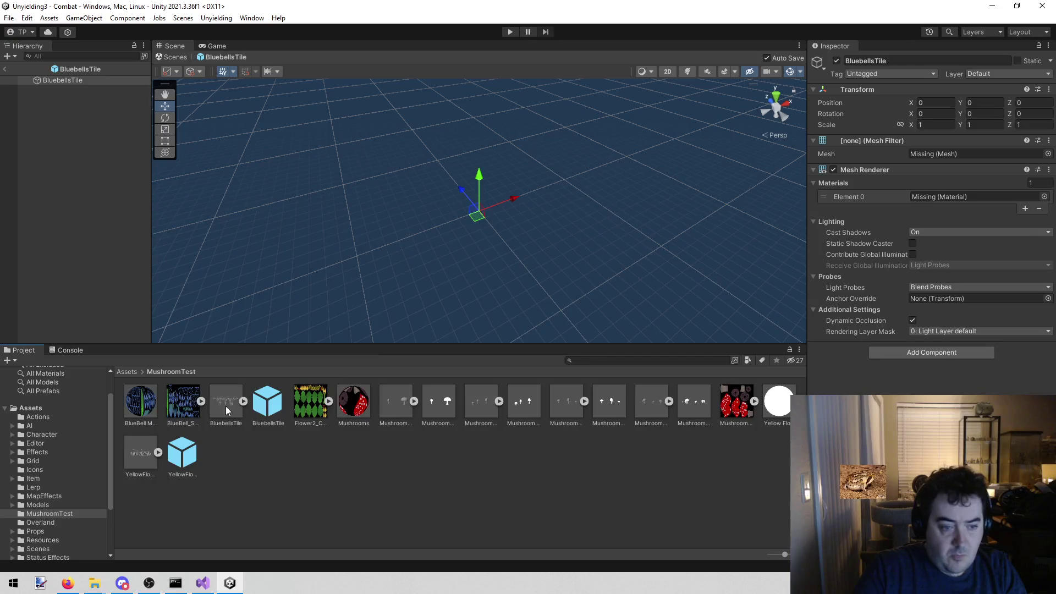
Give BluebellsTile the Bluebell_distributionPlane.001 mesh and BlueBell Mat as Element 0
{"action": "left_click", "coordinate": [244, 401]}
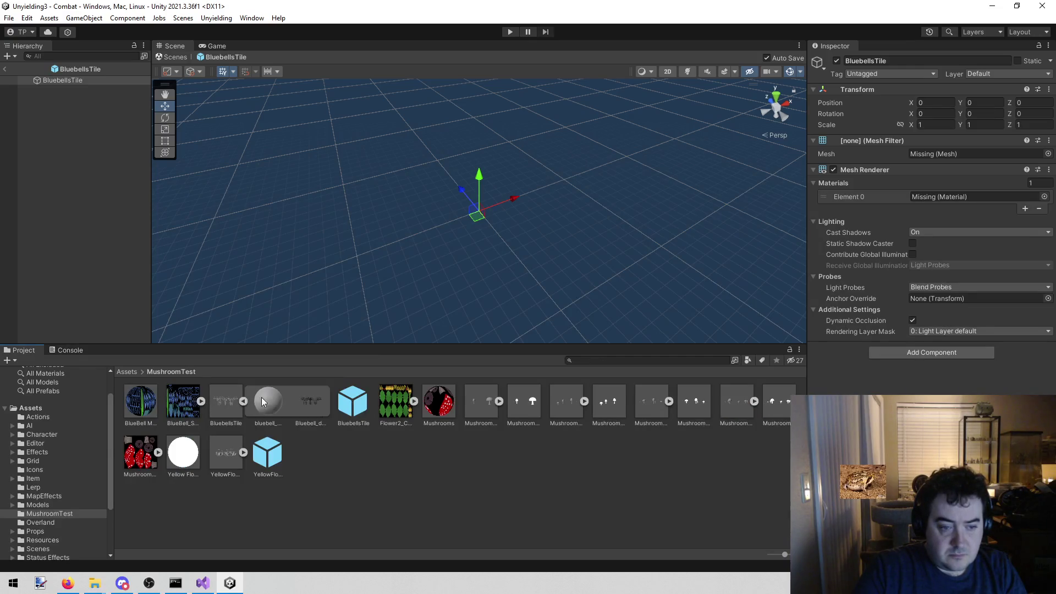
{"action": "mouse_move", "coordinate": [301, 400]}
{"action": "left_mouse_down"}
{"action": "mouse_move", "coordinate": [908, 264]}
{"action": "mouse_move", "coordinate": [944, 157]}
{"action": "left_mouse_up"}
{"action": "left_click_drag", "start_coordinate": [141, 401], "coordinate": [939, 198]}
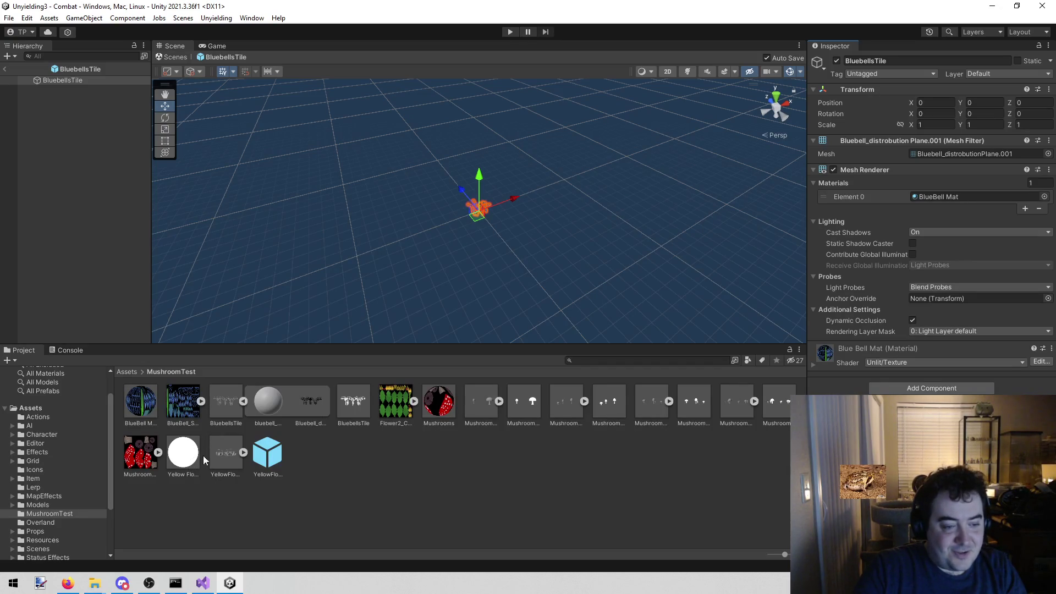
{"action": "left_click", "coordinate": [321, 464]}
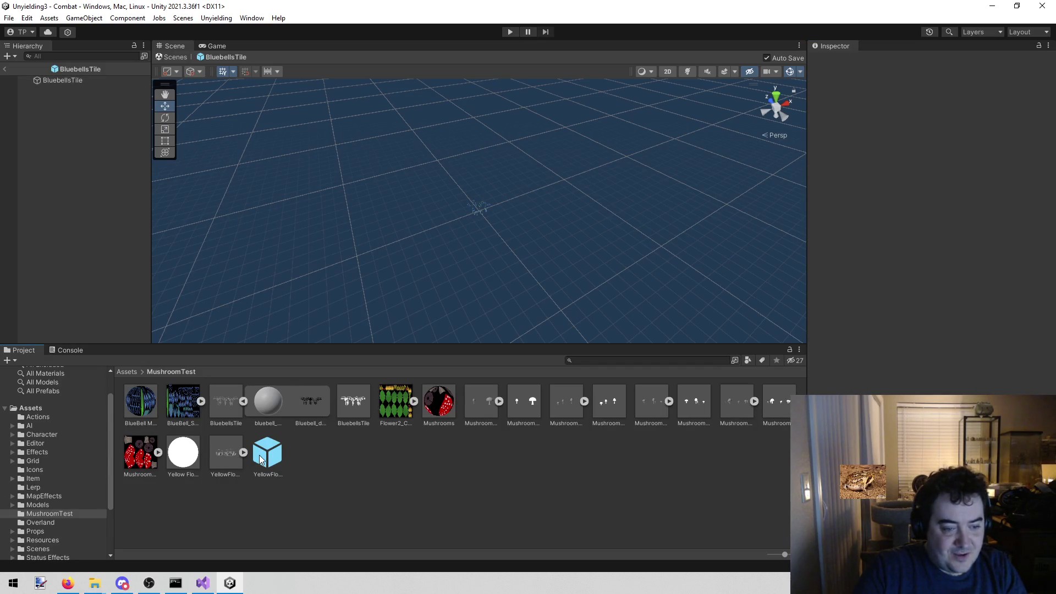
Set Yellow Flower Mat's Base Map to the Flower2 flower-and-leaf texture
{"action": "left_click", "coordinate": [182, 462]}
{"action": "left_click", "coordinate": [400, 410]}
{"action": "mouse_move", "coordinate": [400, 410]}
{"action": "left_mouse_down"}
{"action": "mouse_move", "coordinate": [1048, 51]}
{"action": "mouse_move", "coordinate": [1035, 102]}
{"action": "left_mouse_up"}
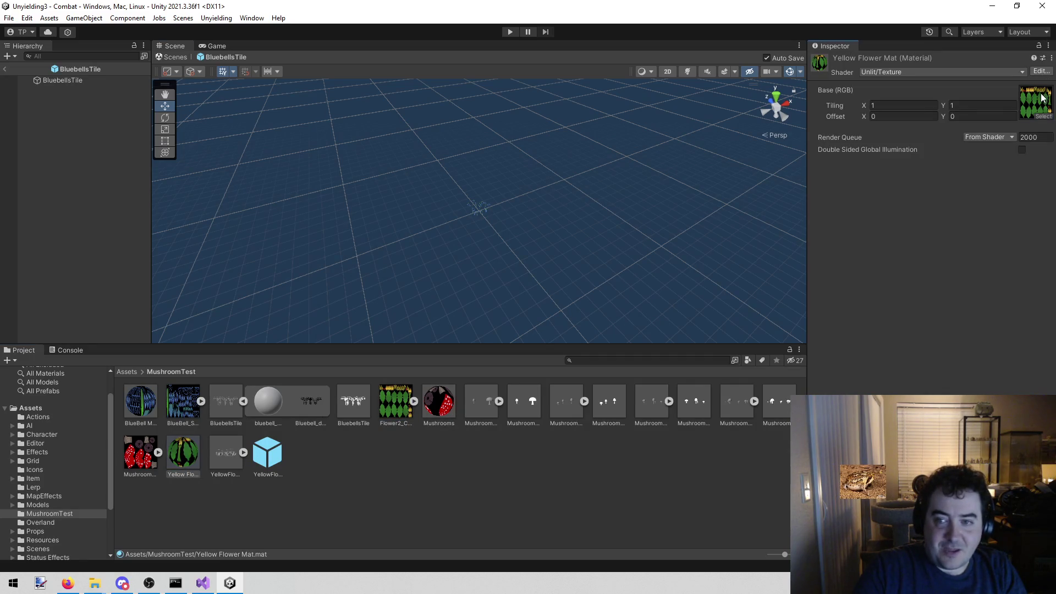
Give the YellowFlowers prefab the Plane.009 mesh and Yellow Flower Mat, then return to the scene
{"action": "double_click", "coordinate": [271, 451]}
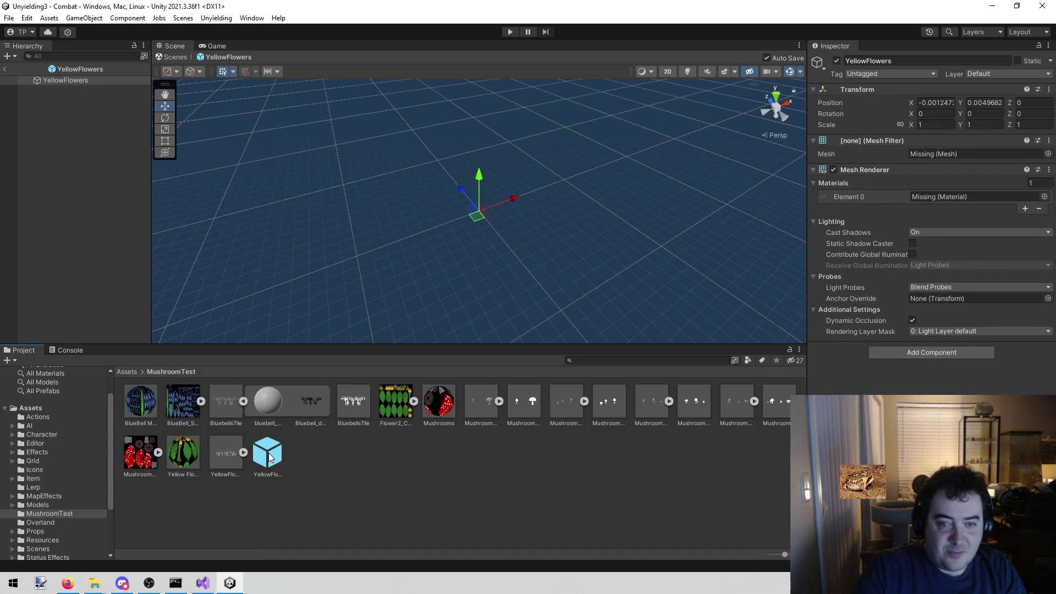
{"action": "left_click", "coordinate": [244, 452]}
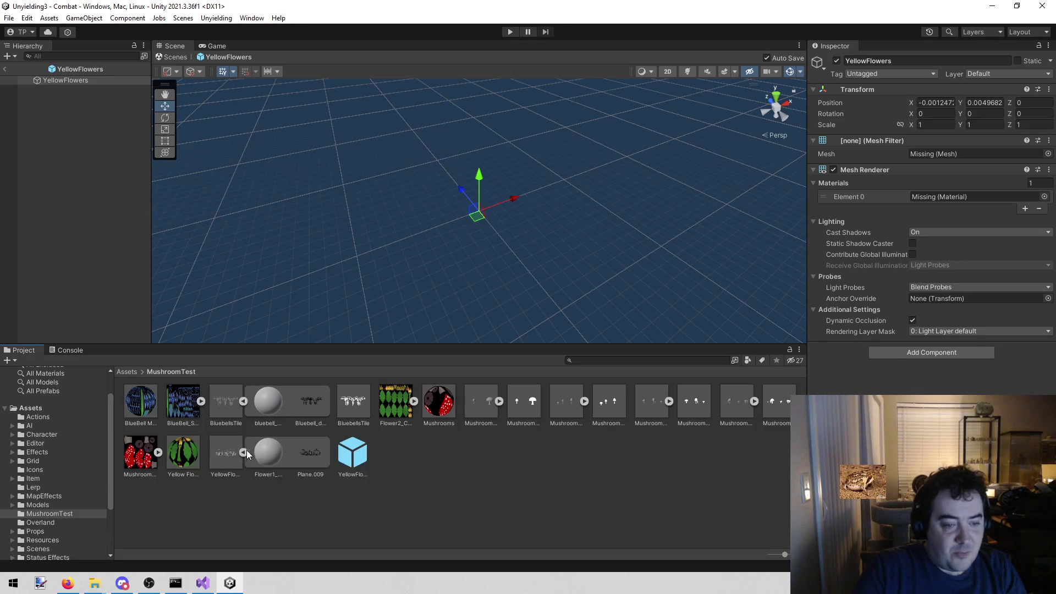
{"action": "mouse_move", "coordinate": [327, 455]}
{"action": "left_mouse_down"}
{"action": "mouse_move", "coordinate": [957, 165]}
{"action": "mouse_move", "coordinate": [951, 156]}
{"action": "left_mouse_up"}
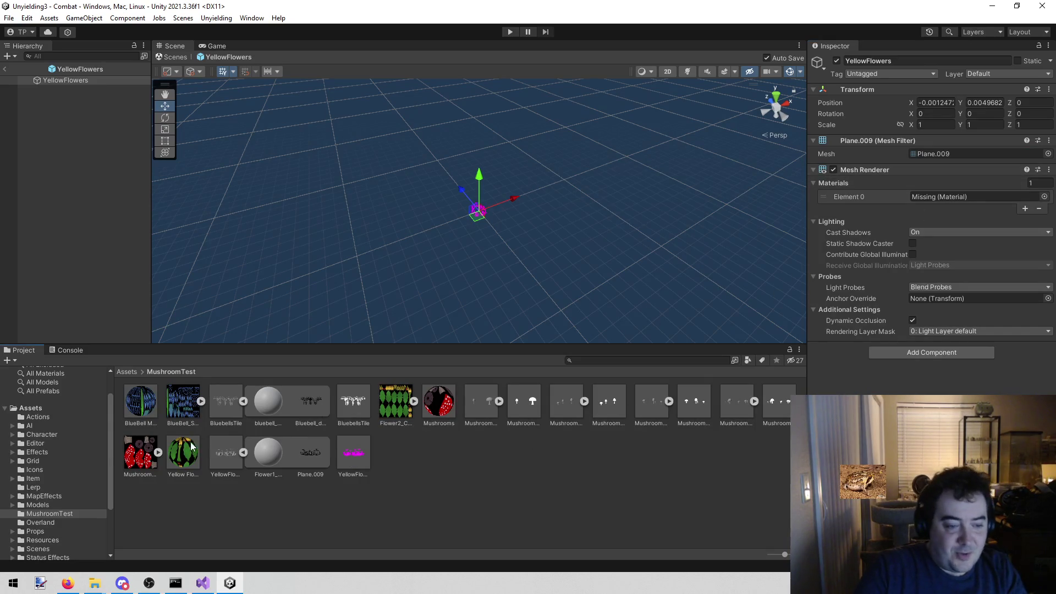
{"action": "left_click_drag", "start_coordinate": [1053, 208], "coordinate": [1025, 199]}
{"action": "left_click", "coordinate": [502, 479]}
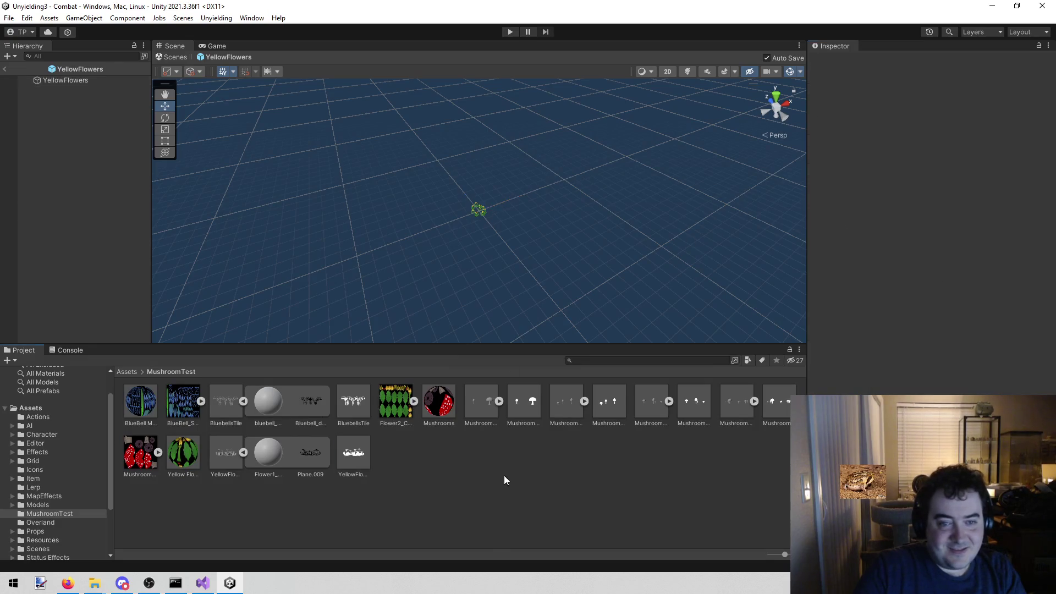
{"action": "scroll", "coordinate": [499, 219], "scroll_direction": "up", "scroll_amount": 10}
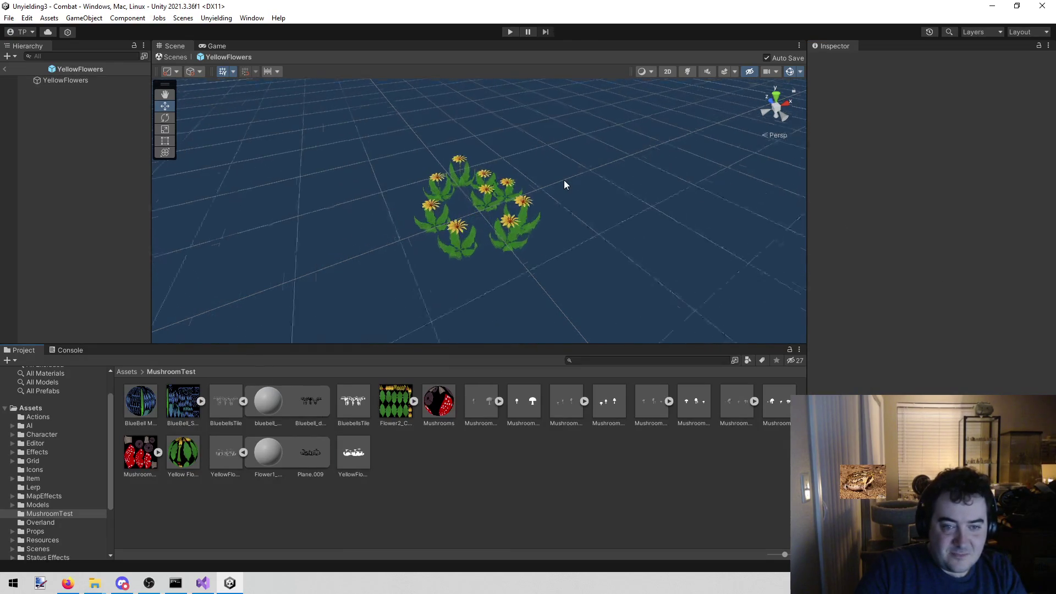
{"action": "scroll", "coordinate": [564, 180], "scroll_direction": "down", "scroll_amount": 2}
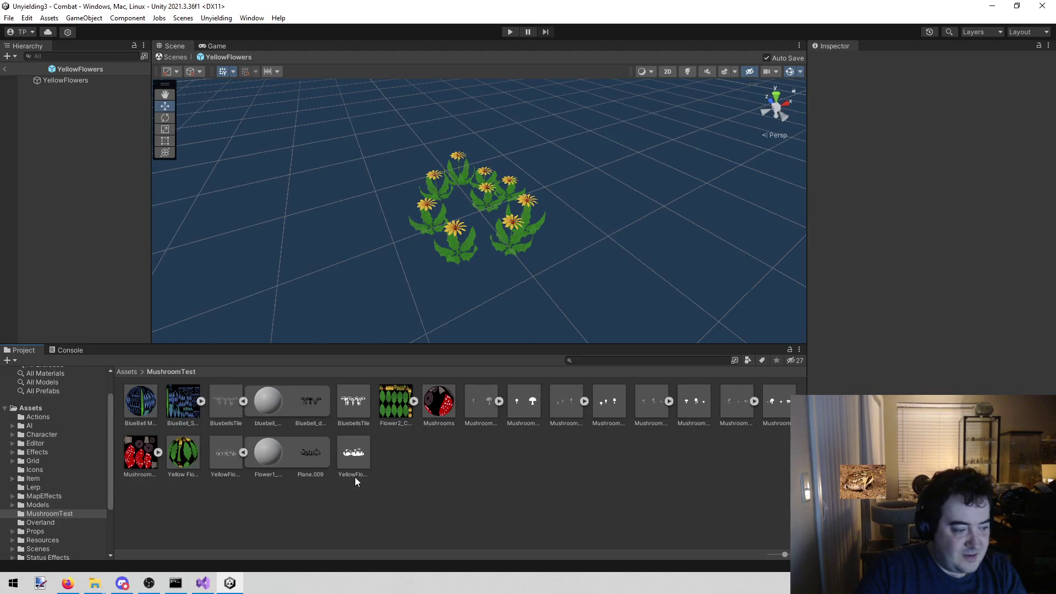
{"action": "left_click", "coordinate": [5, 69]}
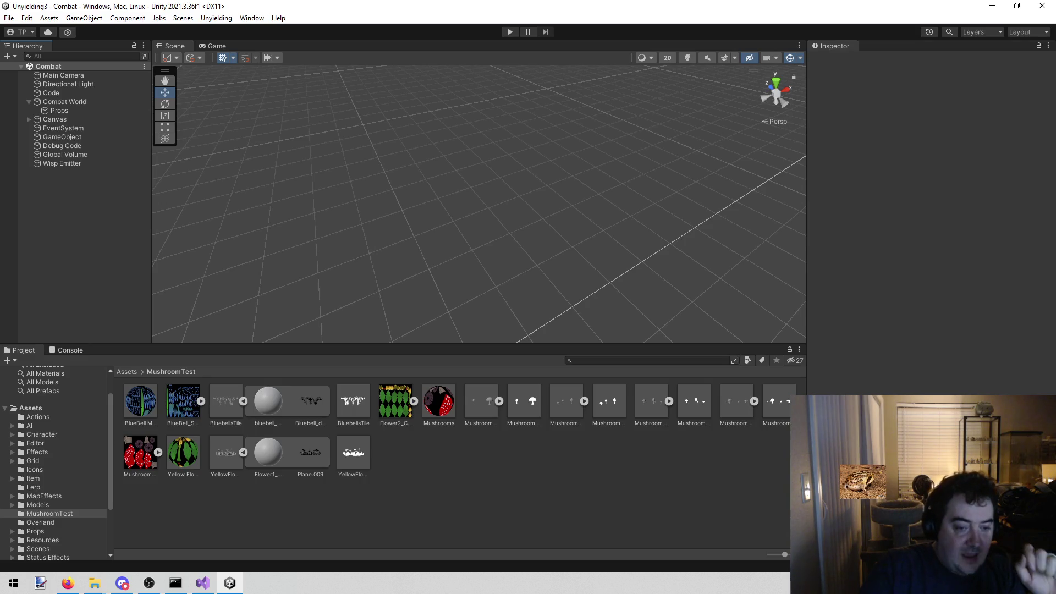
Collapse the expanded bluebell and yellow flower model groups, then switch to Firefox
{"action": "left_click", "coordinate": [243, 400]}
{"action": "left_click", "coordinate": [158, 452]}
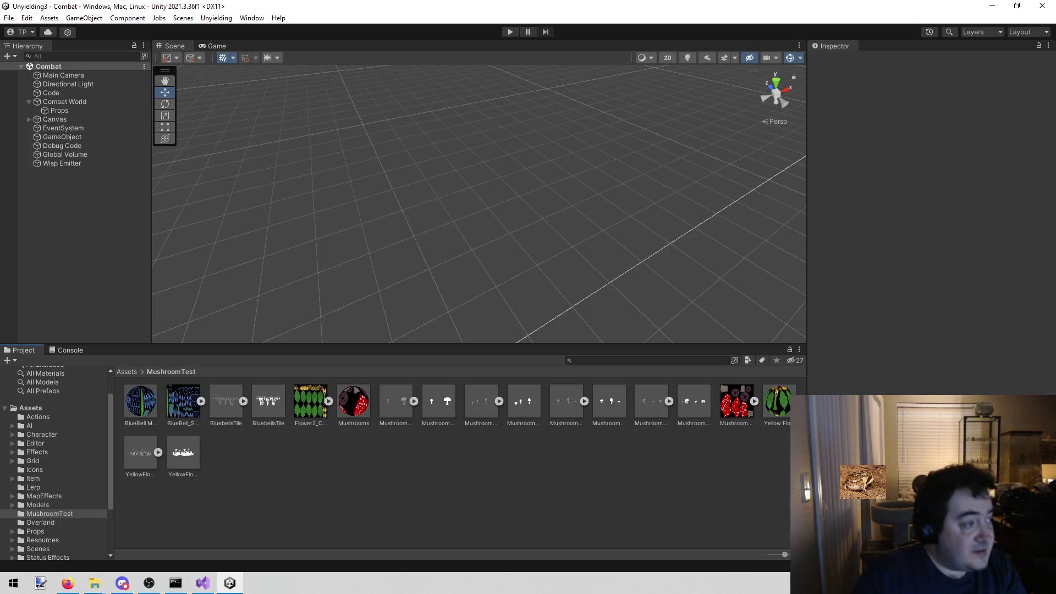
{"action": "key", "text": "alt+Tab"}
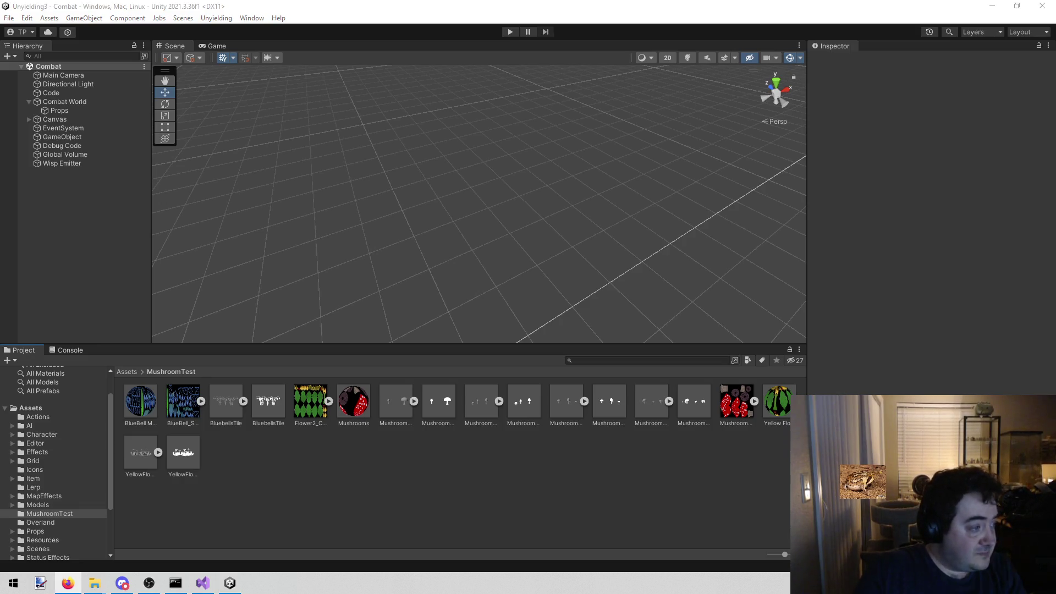